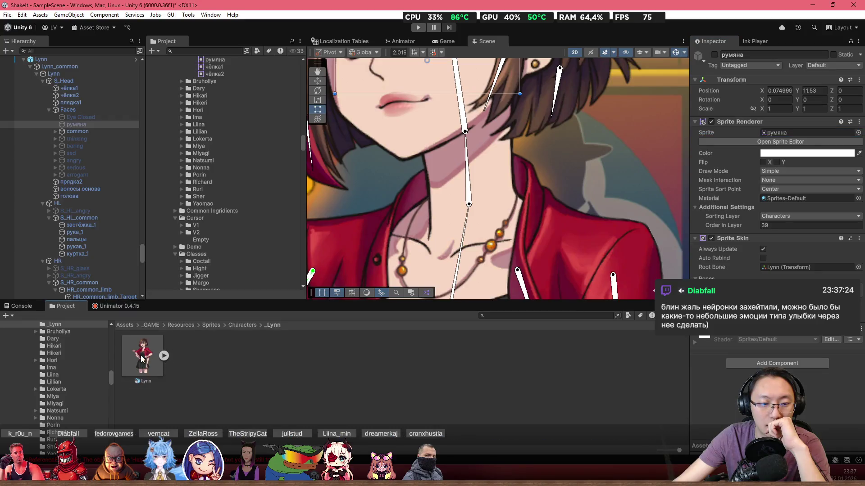
- Open Lynn's PSD sprite sheet in the Sprite Editor and move the window to the screen top
left_click(143, 355)
left_click(837, 187)
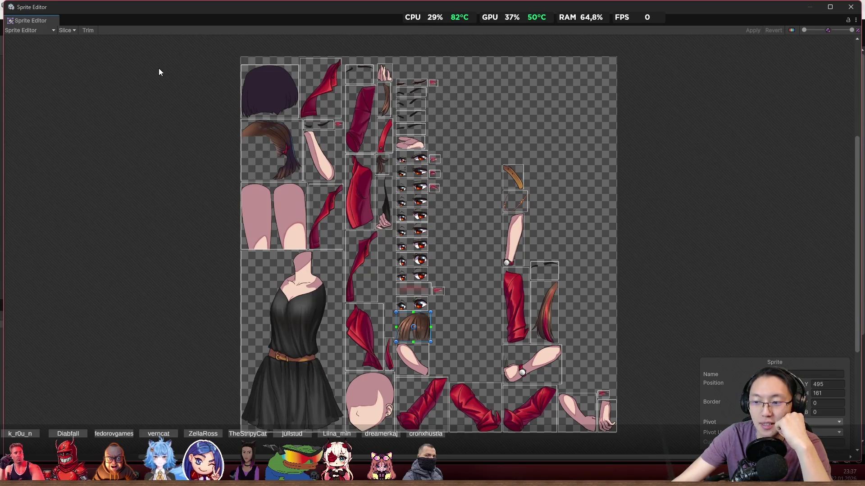
left_click(25, 29)
left_click_drag(151, 12, 156, 1)
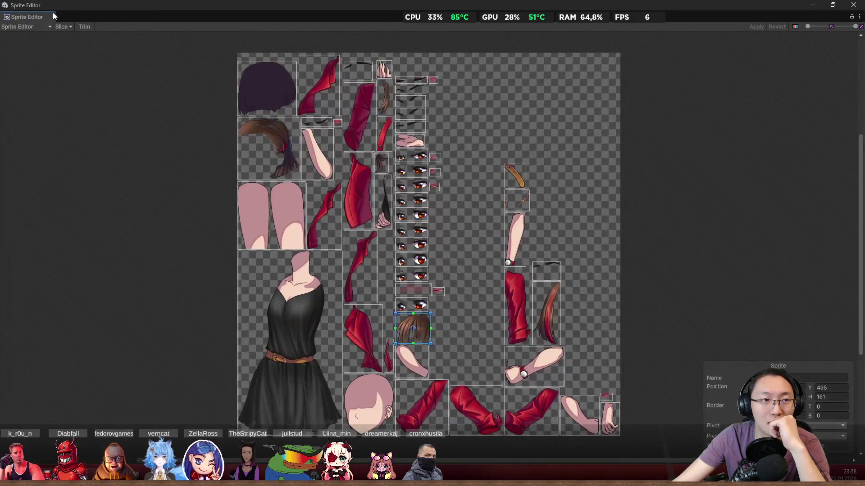
- Check the Slice options, then bring up the list of Sprite Editor modes
left_click(64, 28)
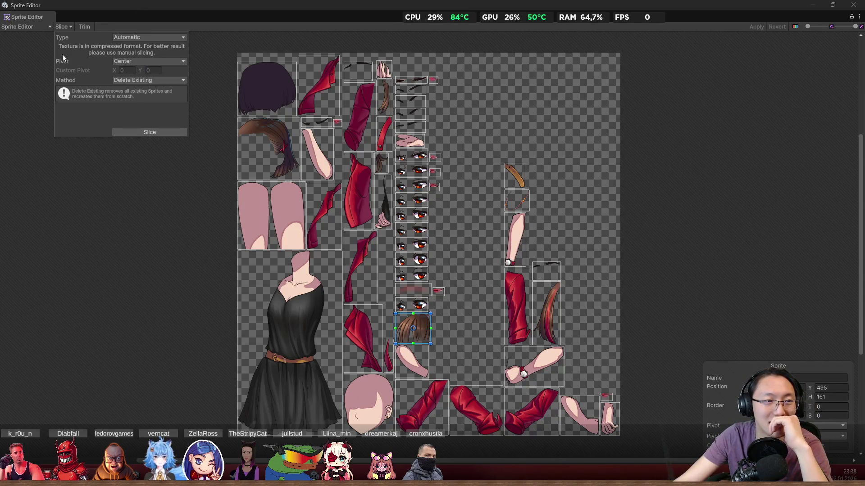
left_click(42, 44)
left_click(33, 27)
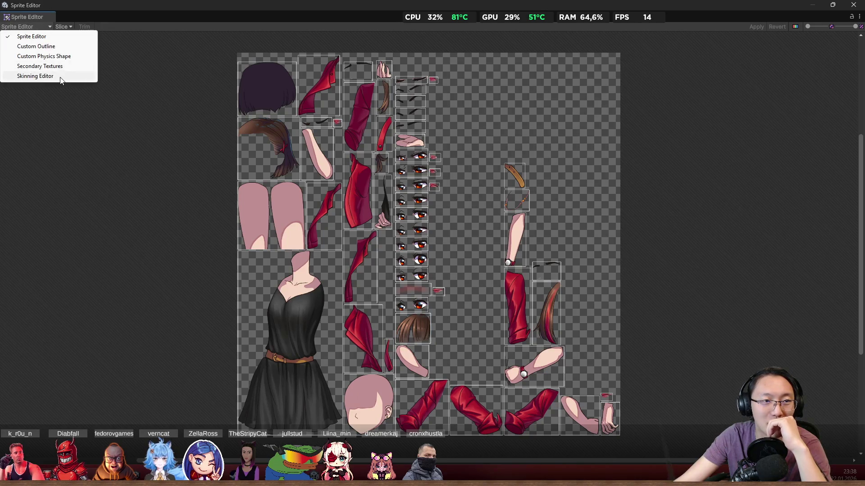
- Switch to the Skinning Editor, zoom to the neck, and test-bend the neck bone before restoring its pose
left_click(59, 75)
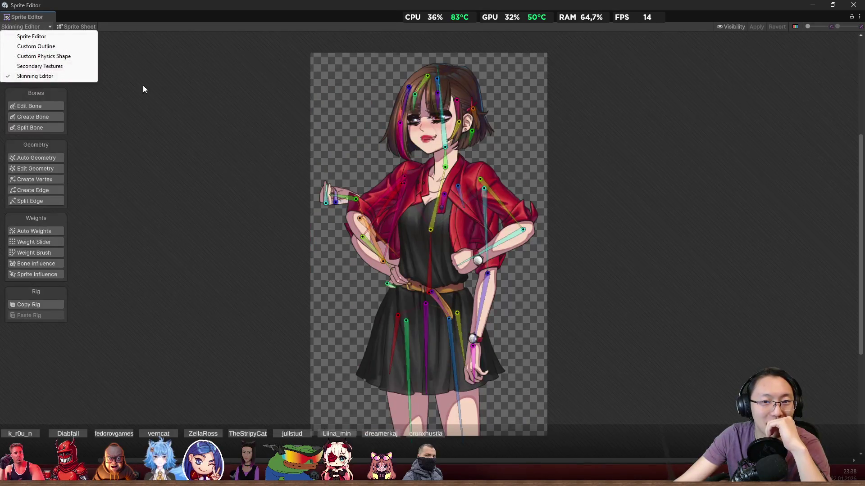
scroll(450, 199, "up", 10)
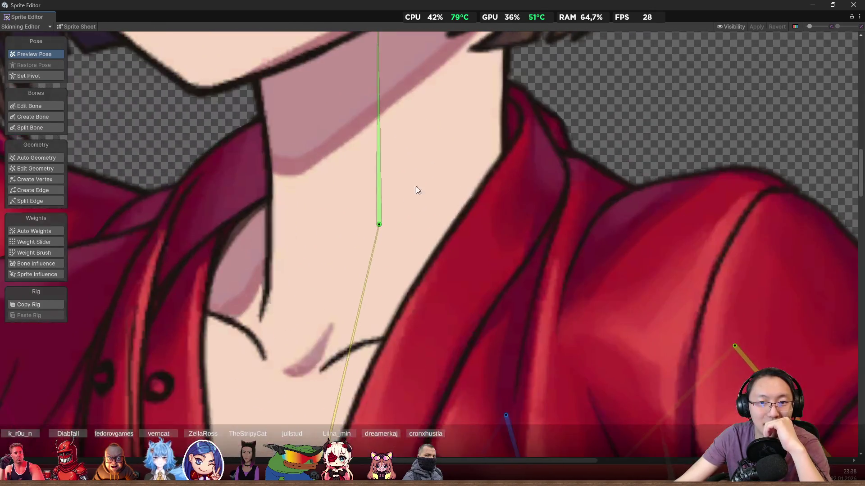
scroll(417, 189, "up", 2)
left_click(395, 191)
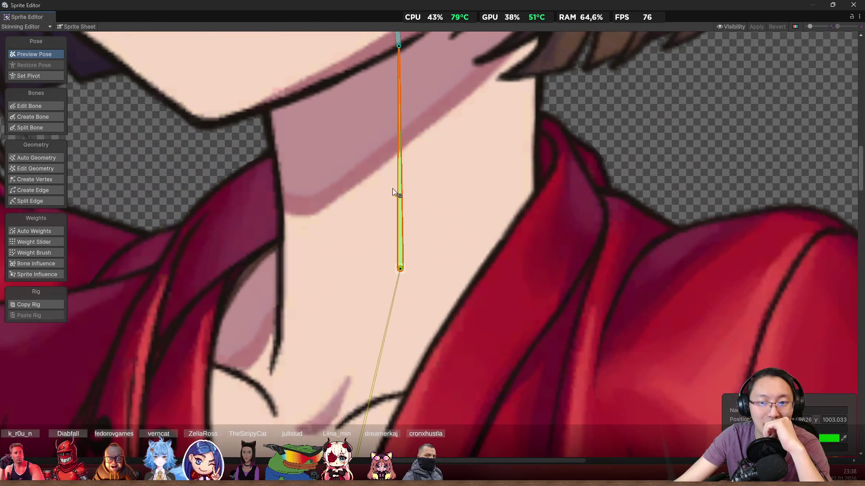
left_click_drag(403, 147, 405, 130)
key("shift+ctrl+1")
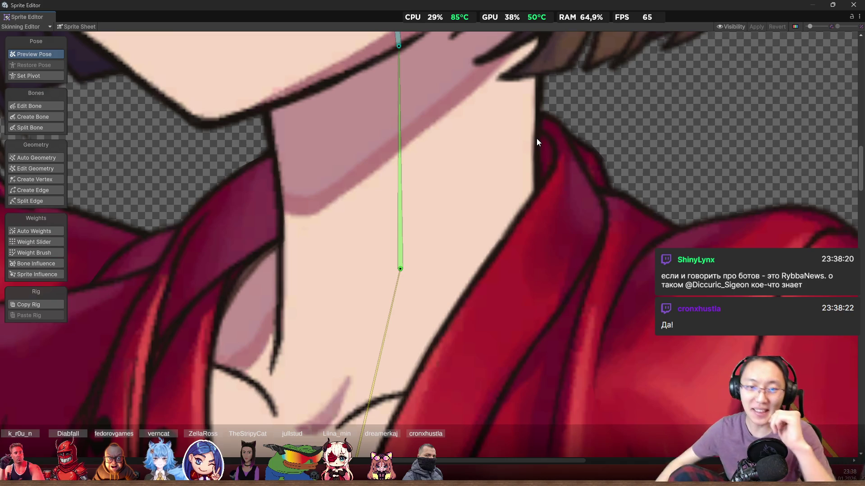
- Select the collar sprite right of the neck and enable Create Vertex
left_click(572, 193)
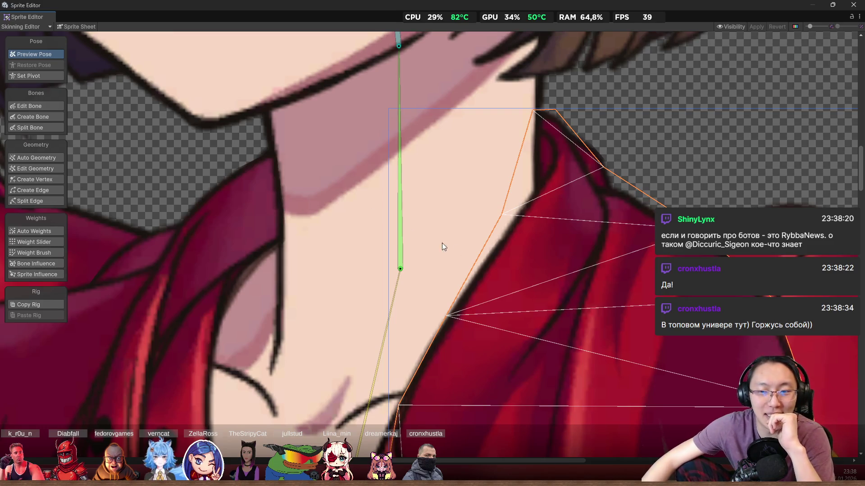
scroll(579, 209, "up", 2)
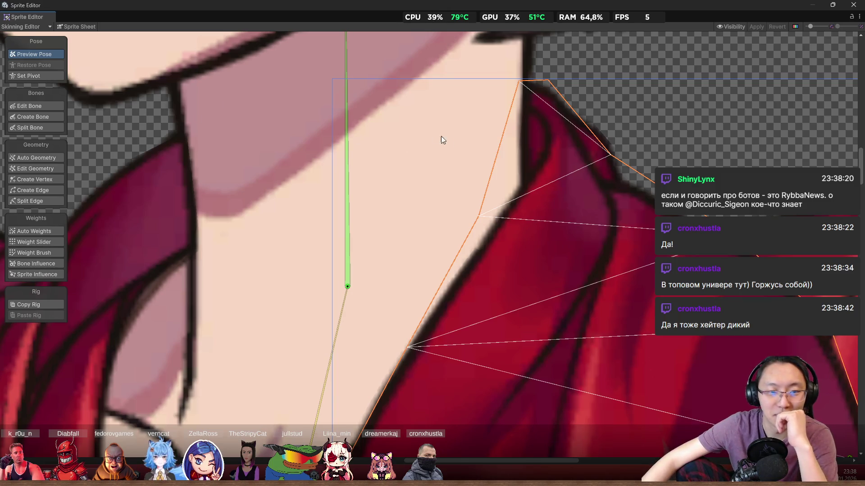
left_click(57, 179)
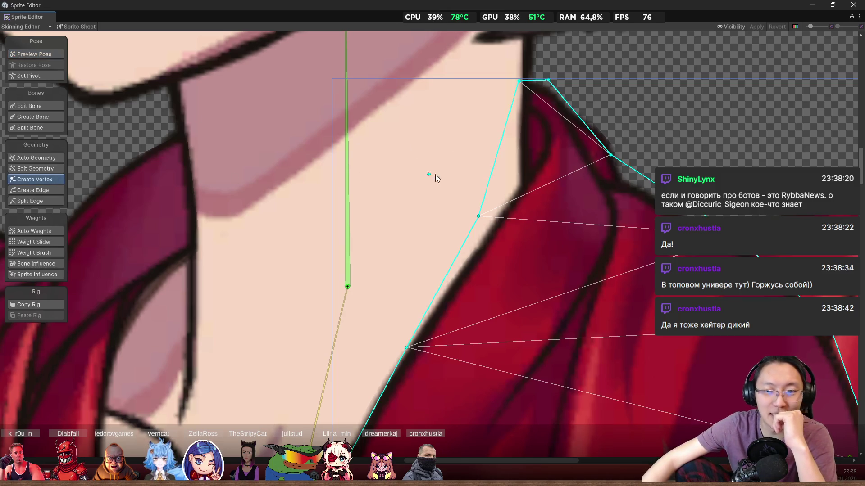
- Add vertices at the collar's inner corner and edge, and align edge vertices onto its outline
left_click(541, 139)
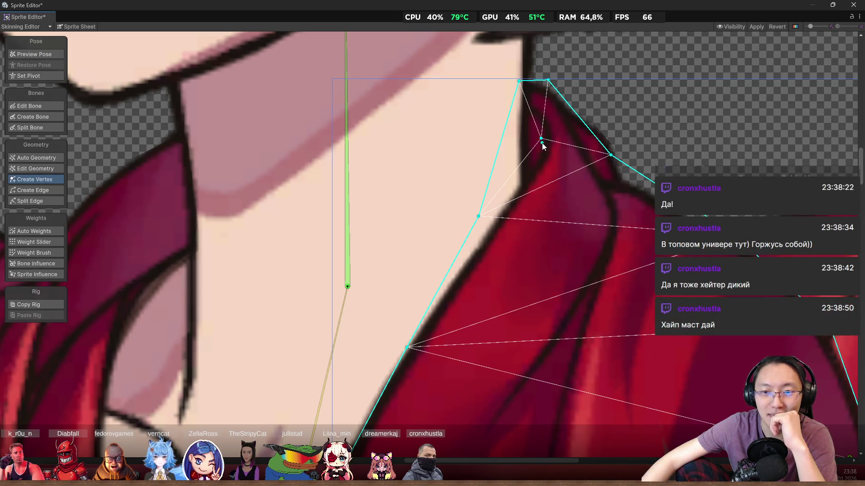
left_click_drag(486, 204, 458, 258)
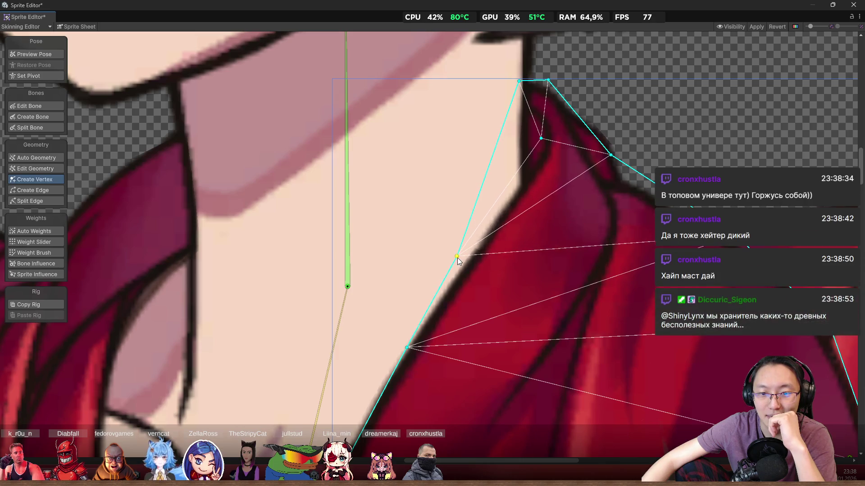
left_click(485, 222)
mouse_move(493, 218)
left_mouse_down()
mouse_move(483, 184)
mouse_move(519, 186)
left_mouse_up()
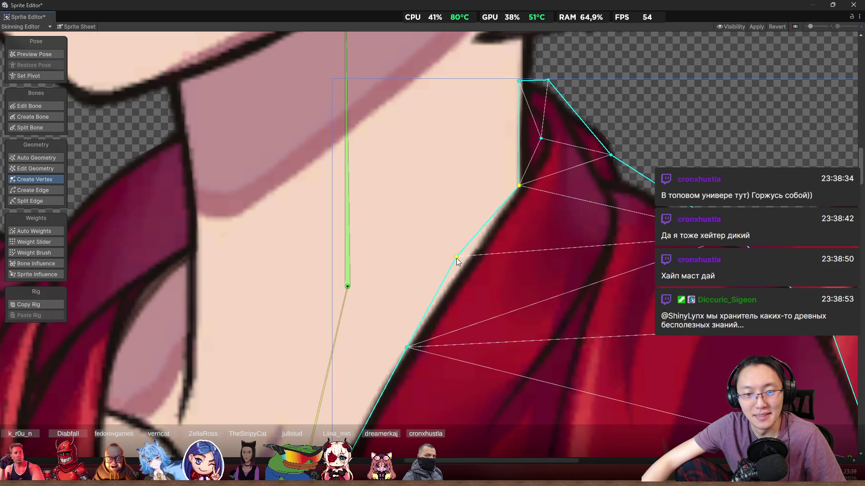
left_click_drag(457, 257, 464, 259)
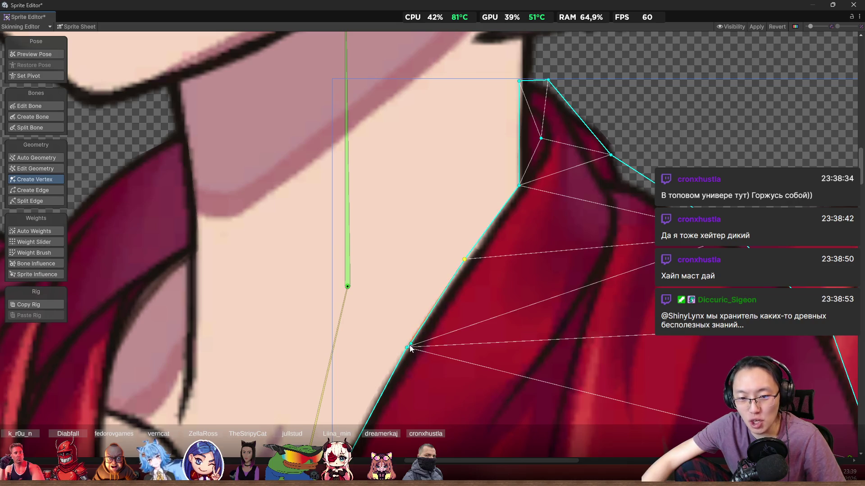
left_click_drag(406, 347, 396, 348)
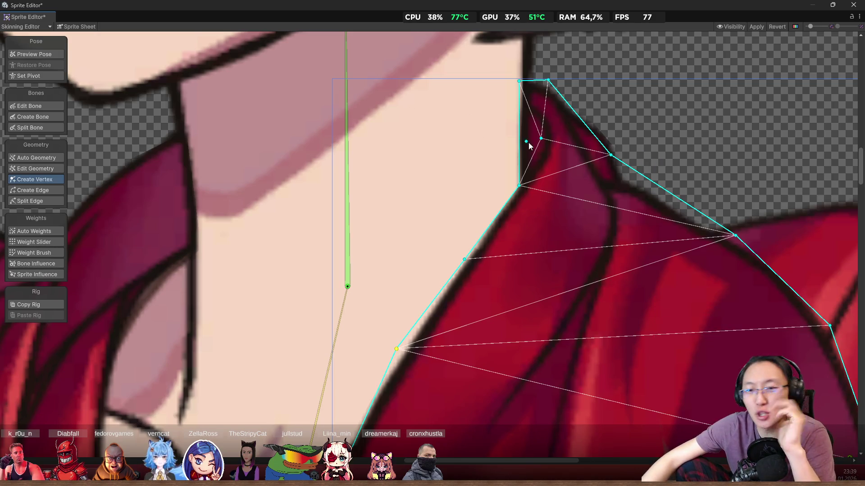
scroll(509, 191, "up", 3)
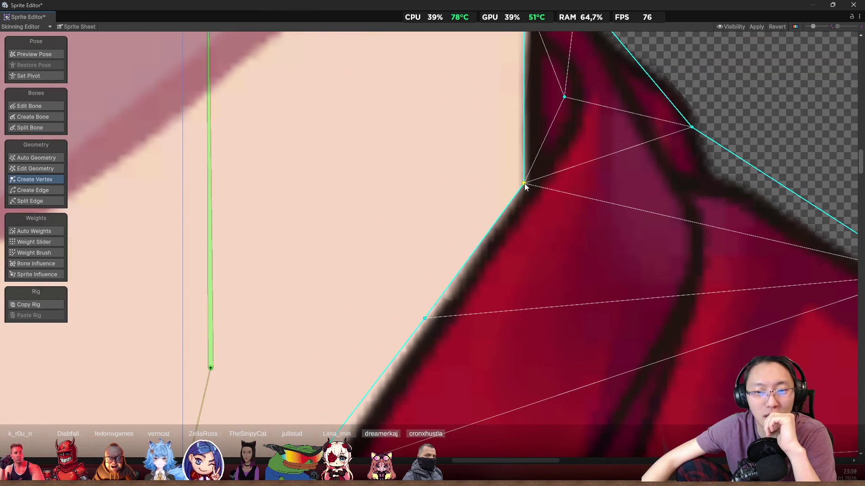
- Add and reposition several vertices inside the collar's pointed tip
scroll(518, 199, "up", 3)
left_click_drag(536, 170, 535, 193)
mouse_move(525, 160)
left_mouse_down()
mouse_move(554, 138)
mouse_move(560, 89)
left_mouse_up()
left_click(558, 107)
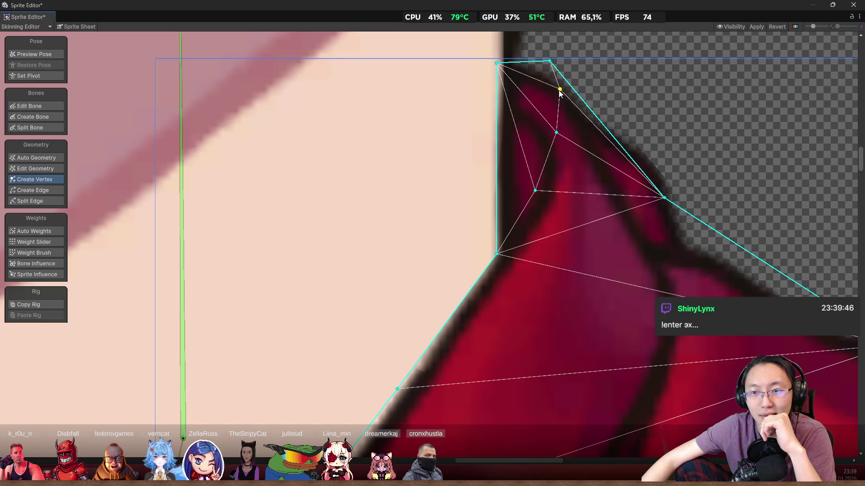
scroll(550, 172, "down", 3)
left_click(533, 153)
scroll(534, 154, "up", 2)
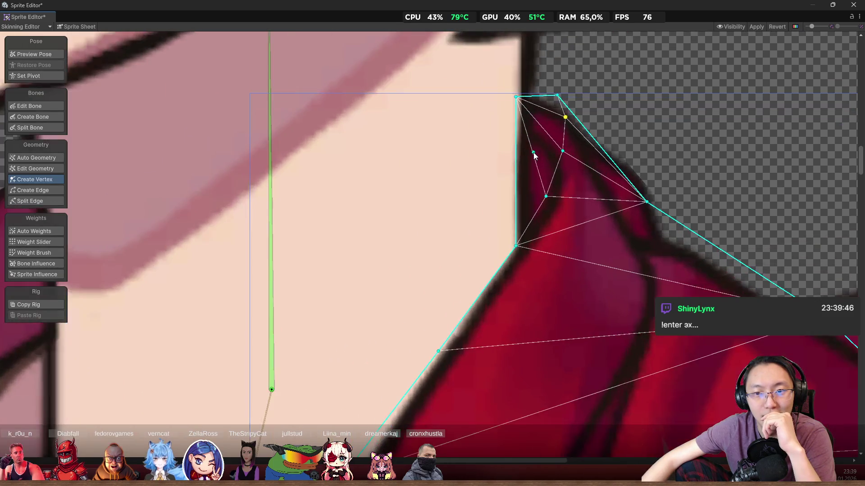
scroll(519, 136, "up", 2)
mouse_move(533, 155)
left_mouse_down()
mouse_move(514, 129)
mouse_move(514, 143)
mouse_move(512, 127)
left_mouse_up()
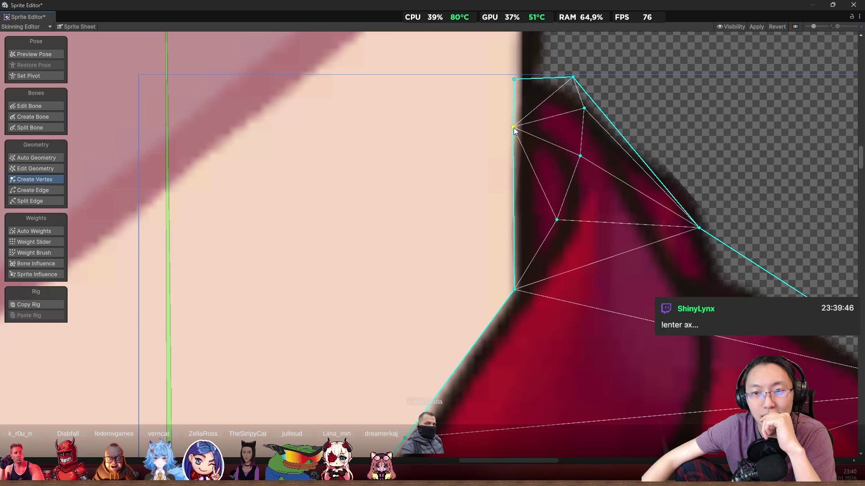
- Add vertices along the tip's left and outer edges and even out their spacing
left_click(513, 155)
left_click_drag(513, 181, 513, 198)
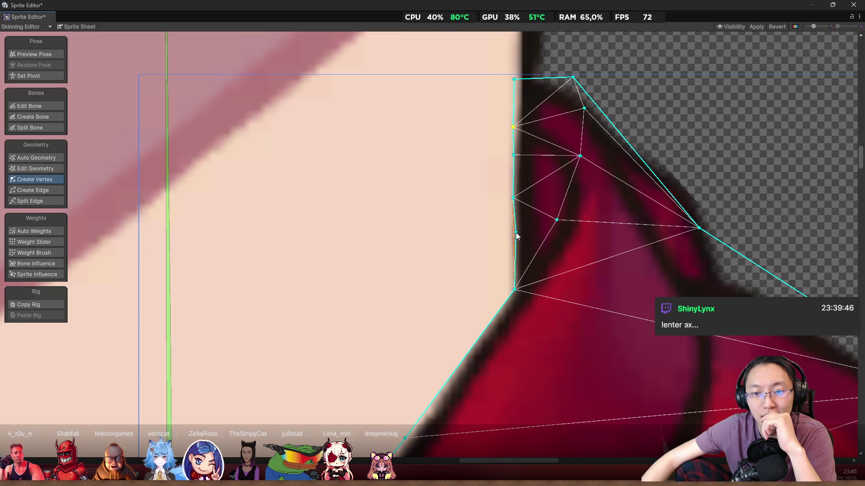
scroll(513, 239, "down", 3)
scroll(558, 211, "up", 2)
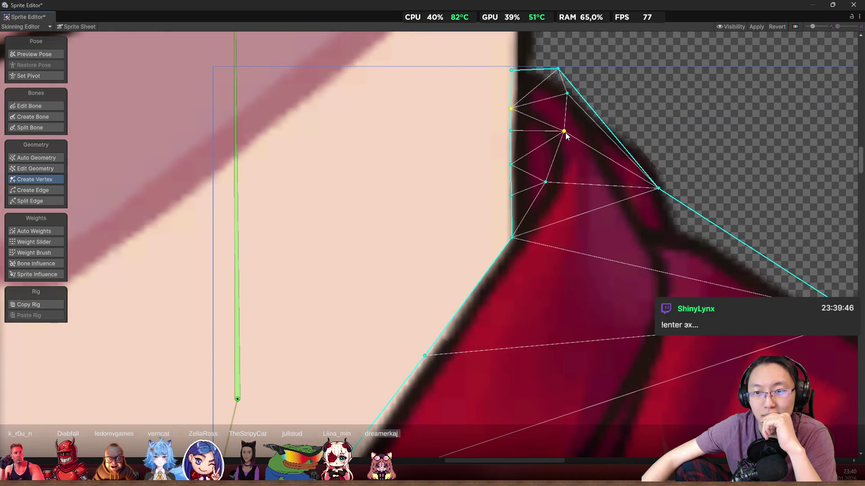
left_click_drag(564, 132, 550, 152)
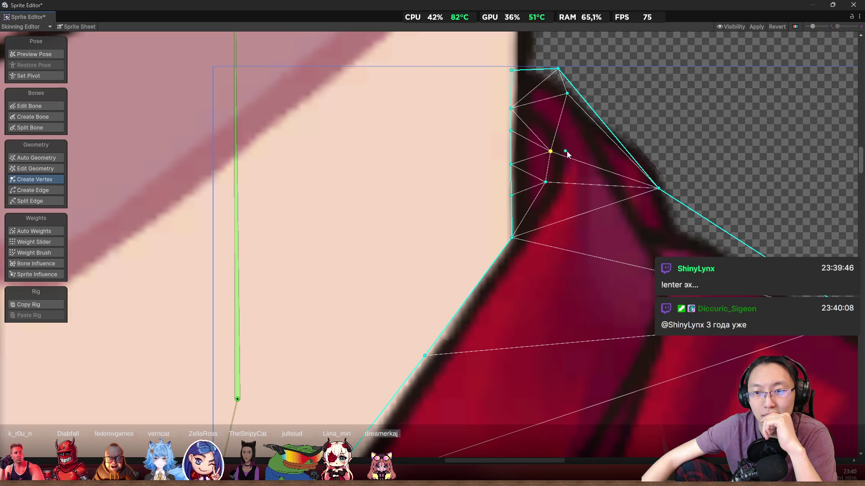
left_click(572, 142)
left_click(584, 122)
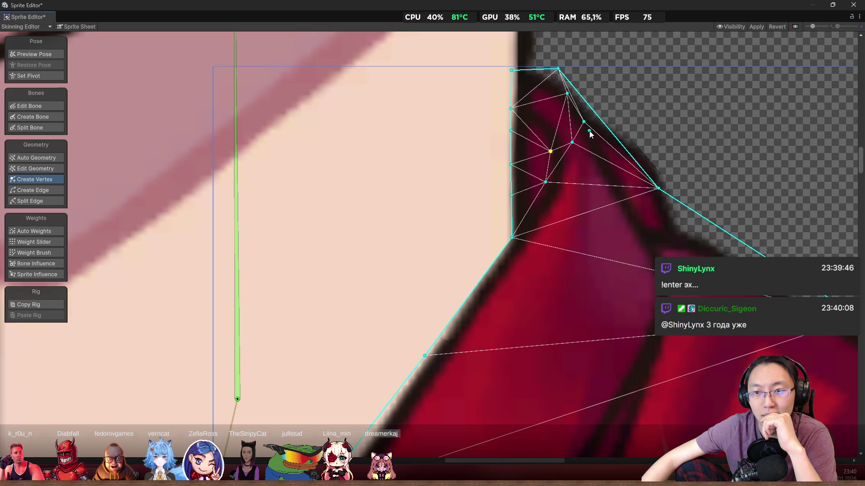
mouse_move(567, 93)
left_mouse_down()
mouse_move(550, 105)
mouse_move(586, 119)
left_mouse_up()
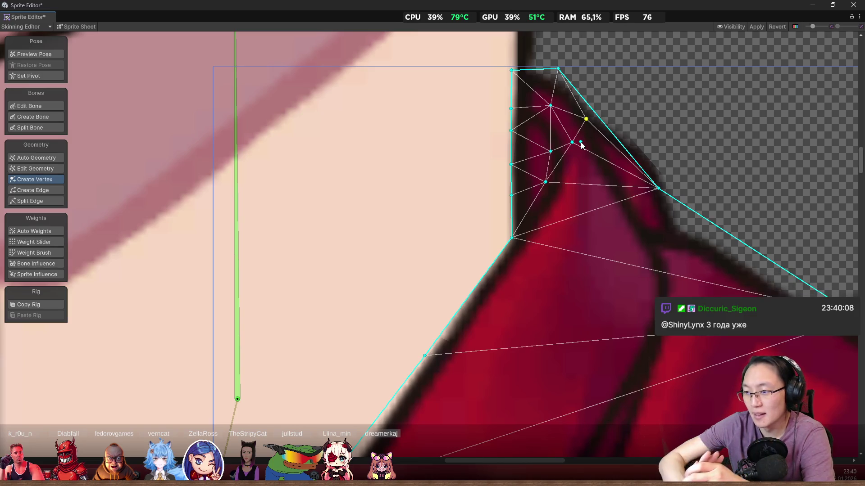
scroll(580, 146, "down", 10)
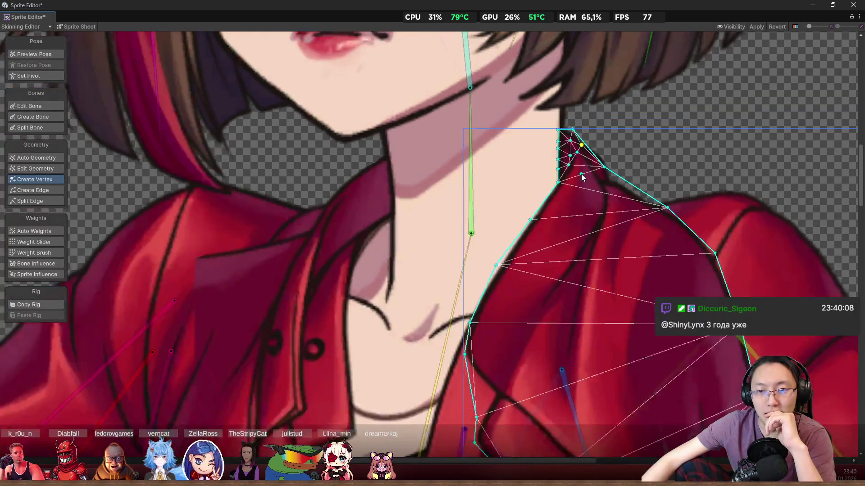
- Bend the neck bone in Preview Pose to check how the collar deforms
scroll(586, 174, "up", 2)
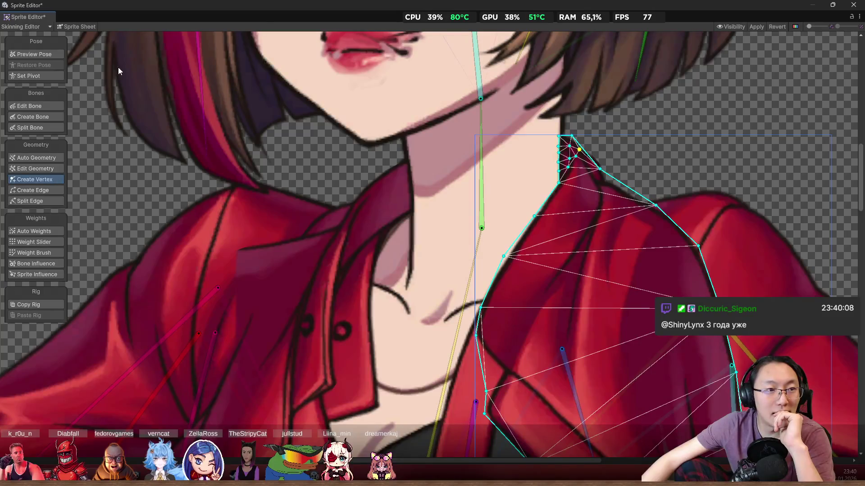
left_click(48, 52)
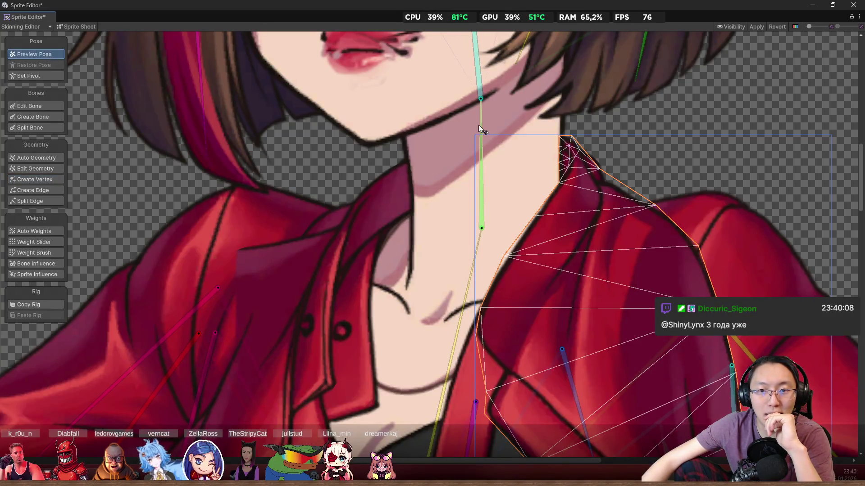
left_click_drag(478, 125, 459, 114)
scroll(525, 110, "up", 5)
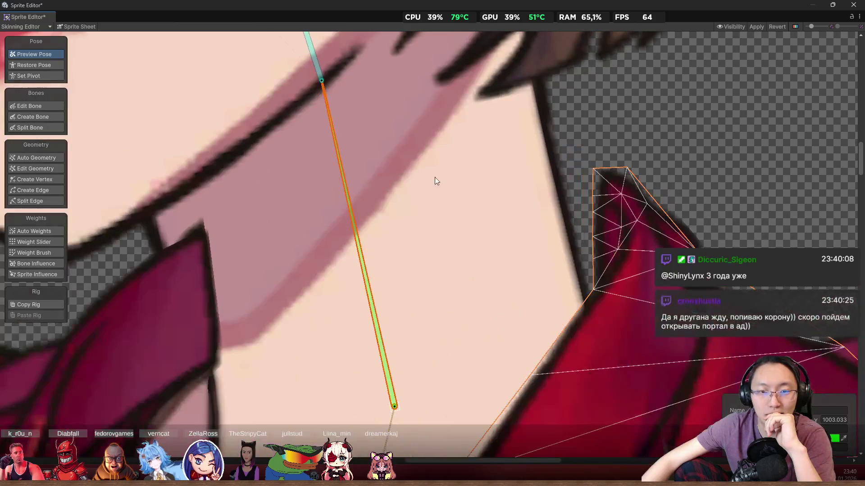
- Paint neck-bone weight with the Weight Brush onto the collar's left edge and top corner
left_click(50, 252)
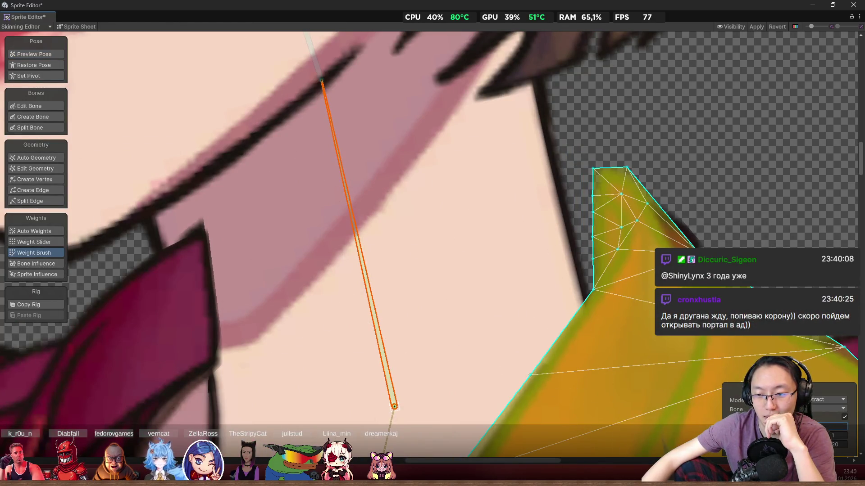
mouse_move(582, 247)
left_mouse_down()
mouse_move(578, 215)
mouse_move(582, 241)
left_mouse_up()
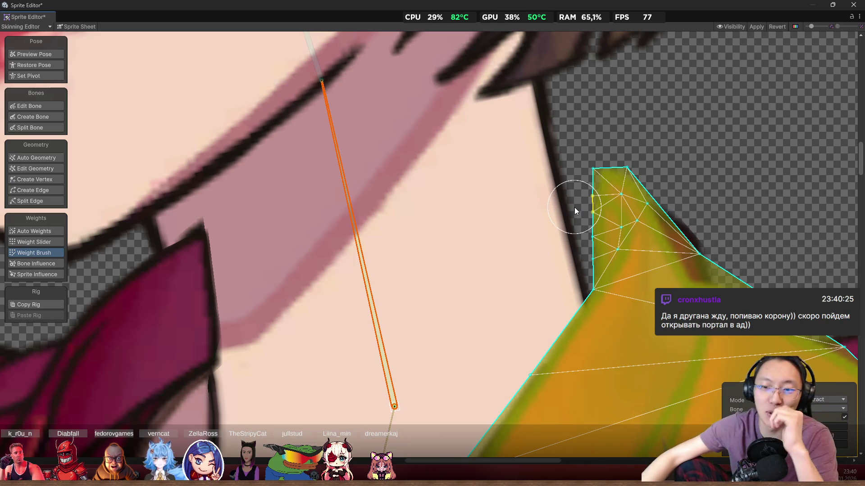
mouse_move(565, 197)
left_mouse_down()
mouse_move(574, 194)
mouse_move(576, 166)
mouse_move(562, 158)
mouse_move(532, 181)
mouse_move(575, 213)
mouse_move(545, 227)
mouse_move(563, 218)
mouse_move(544, 250)
mouse_move(557, 263)
mouse_move(573, 250)
mouse_move(555, 250)
mouse_move(565, 234)
mouse_move(573, 271)
mouse_move(560, 281)
mouse_move(566, 269)
mouse_move(539, 255)
mouse_move(564, 259)
left_mouse_up()
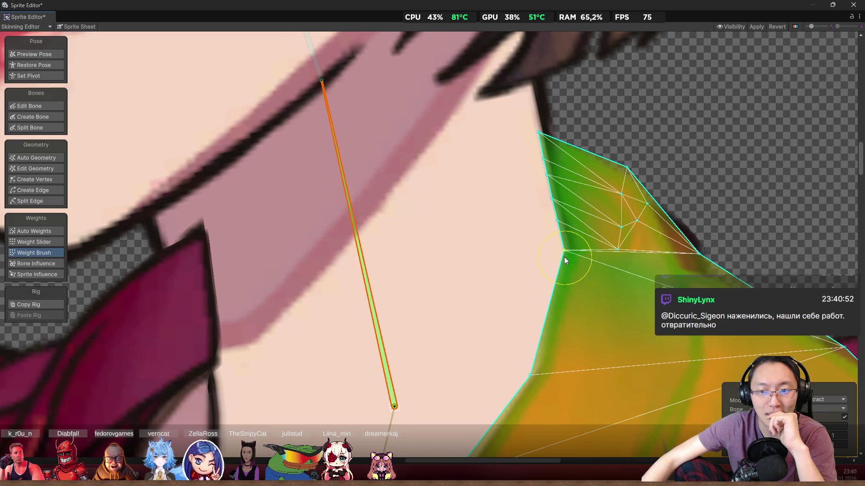
scroll(504, 217, "down", 3)
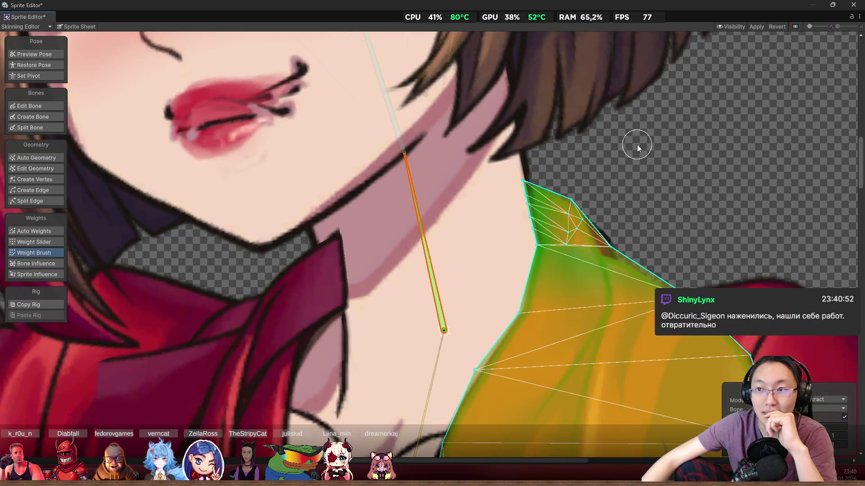
- Clear the sprite selection, restore the rest pose, and test-bend the neck bone
left_click(679, 169)
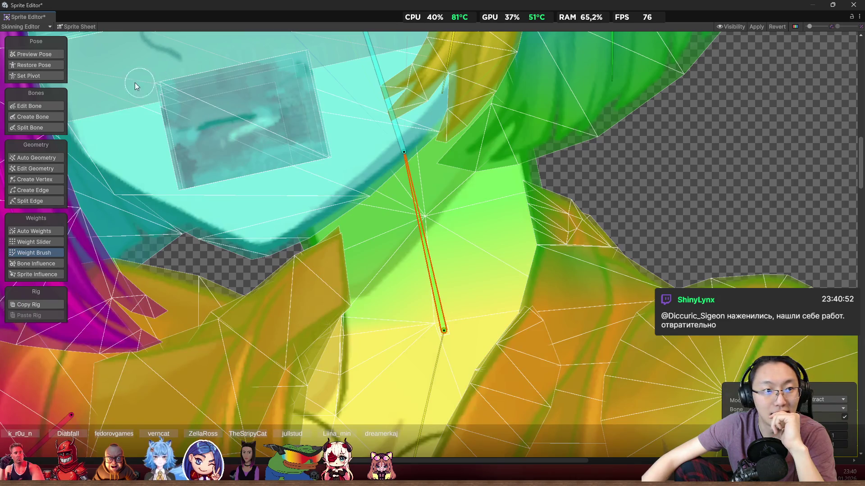
left_click(34, 65)
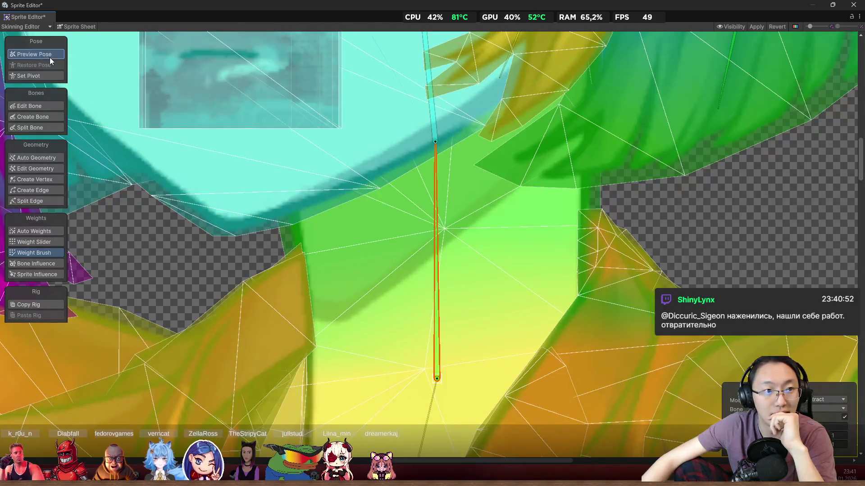
left_click(48, 55)
left_click_drag(436, 174, 366, 165)
- Select the red collar sprite and paint lower-neck-bone weight onto its tip
left_click(588, 288)
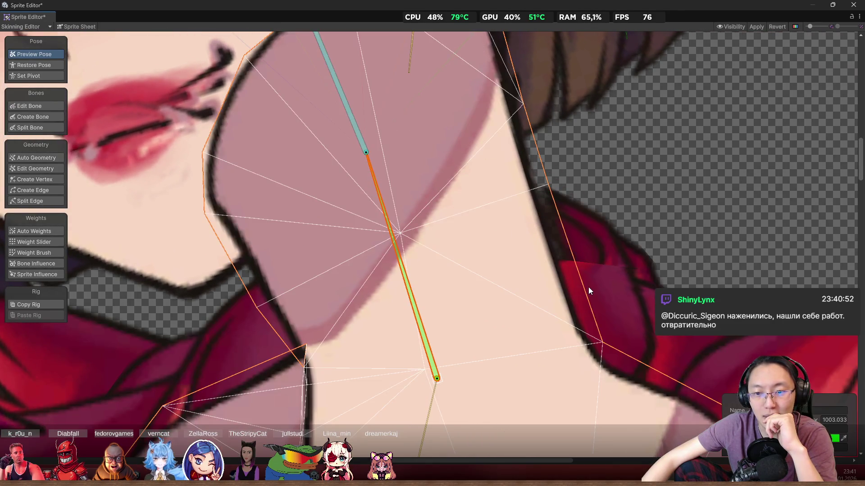
left_click(589, 287)
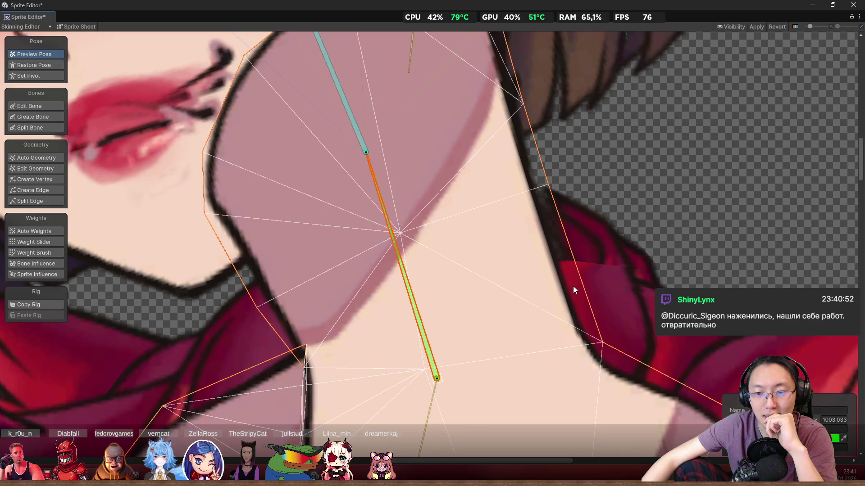
left_click(571, 285)
left_click(49, 253)
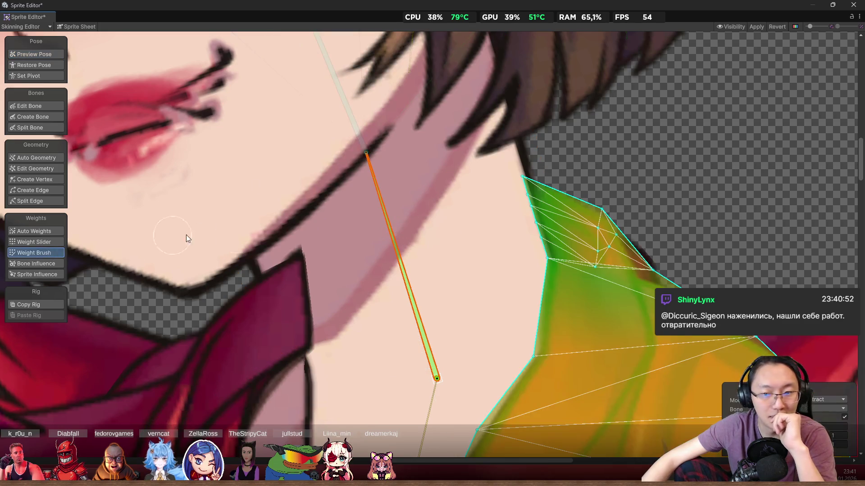
scroll(524, 259, "up", 6)
scroll(520, 214, "down", 6)
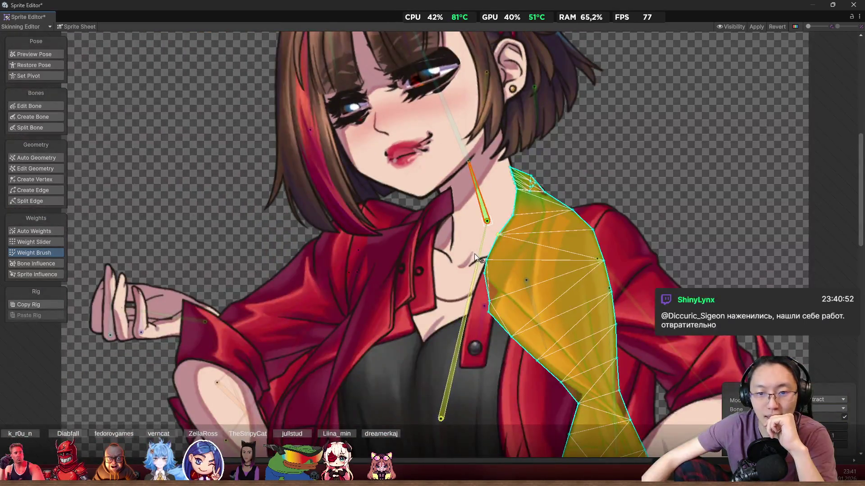
left_click(475, 253)
scroll(534, 192, "up", 5)
scroll(518, 185, "down", 2)
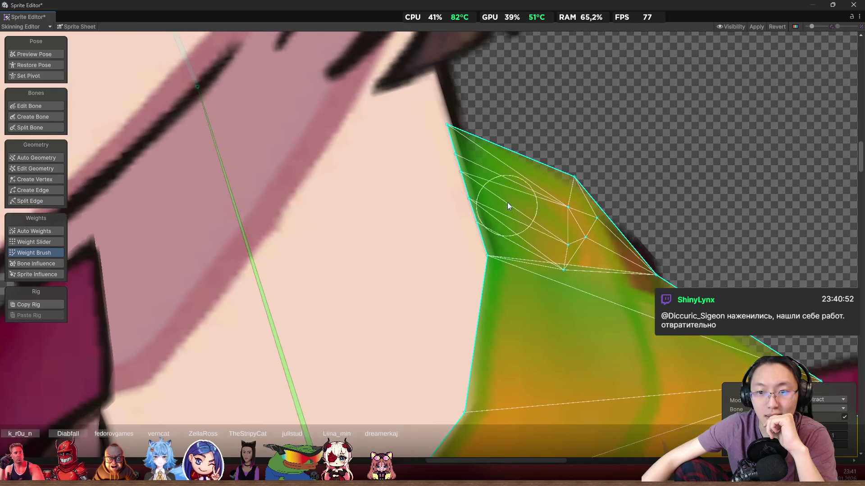
scroll(451, 191, "up", 3)
mouse_move(466, 299)
left_mouse_down()
mouse_move(483, 304)
mouse_move(482, 331)
mouse_move(518, 323)
mouse_move(509, 362)
left_mouse_up()
- Re-test the neck bend on the collar, then add a vertex inside the collar's top
scroll(553, 323, "down", 3)
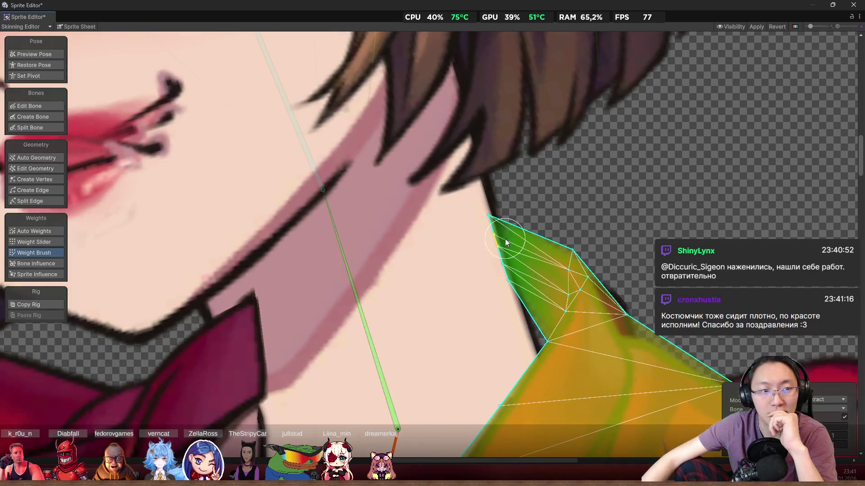
left_click_drag(504, 239, 512, 204)
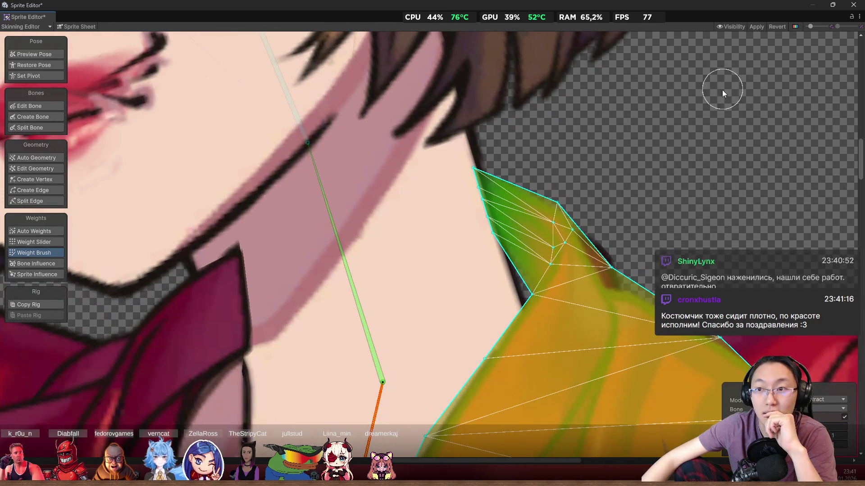
left_click(47, 53)
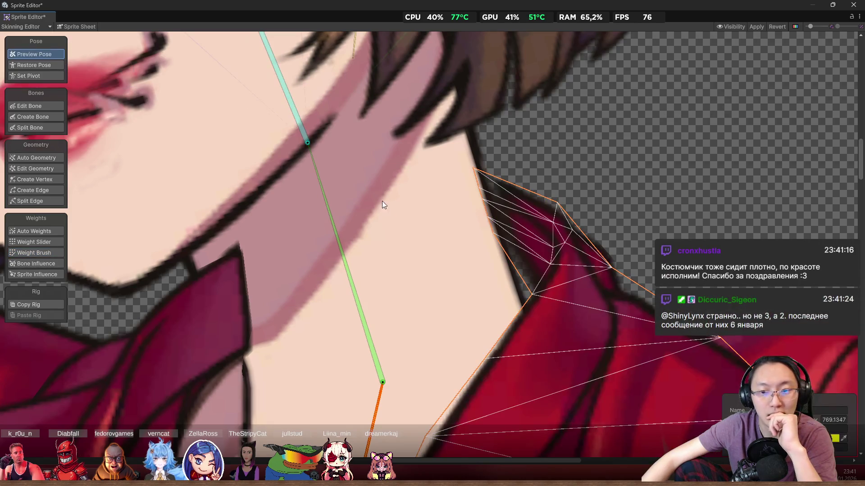
mouse_move(334, 215)
left_mouse_down()
mouse_move(361, 207)
mouse_move(339, 210)
left_mouse_up()
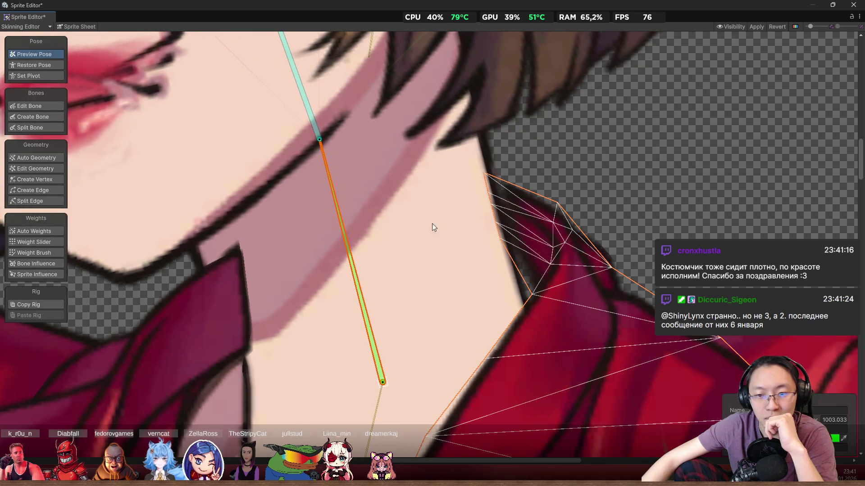
scroll(477, 203, "down", 4)
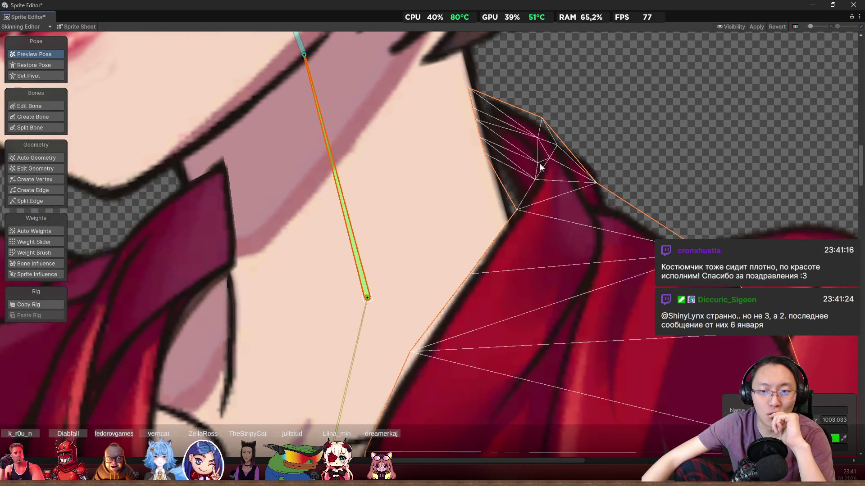
left_click(65, 179)
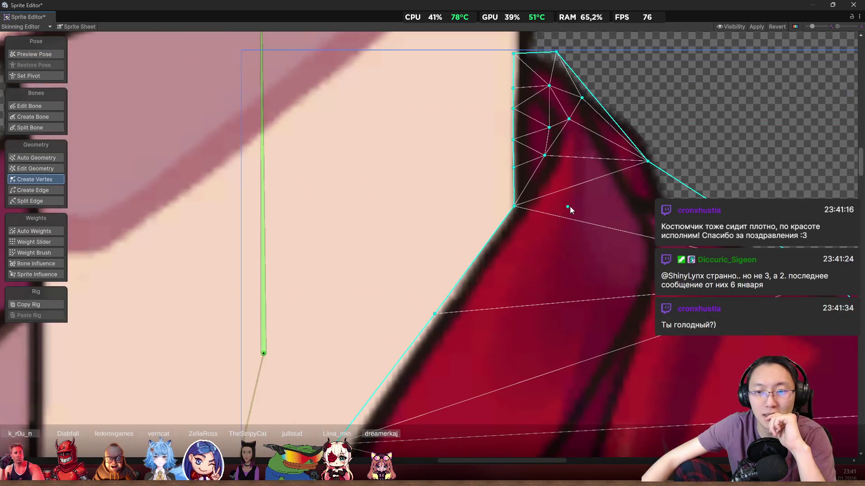
left_click(627, 194)
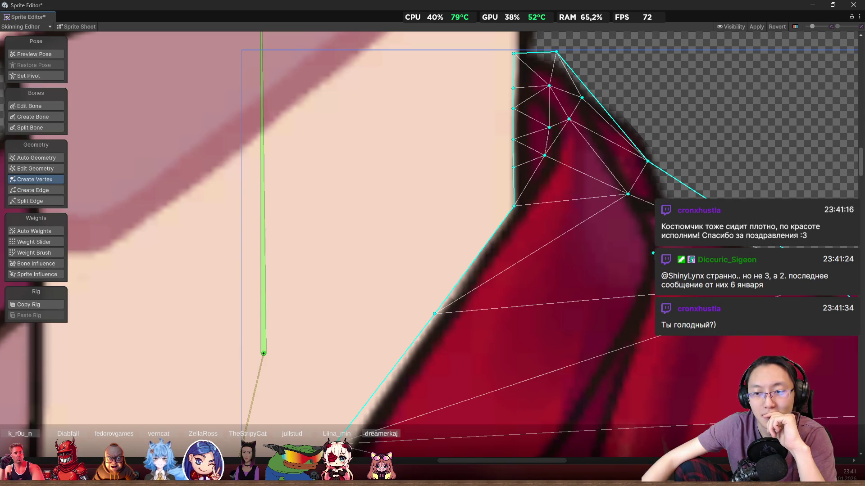
- Add six vertices across the collar's middle, lower area, fold and outline
left_click(656, 248)
scroll(648, 225, "down", 3)
left_click(641, 246)
left_click(586, 316)
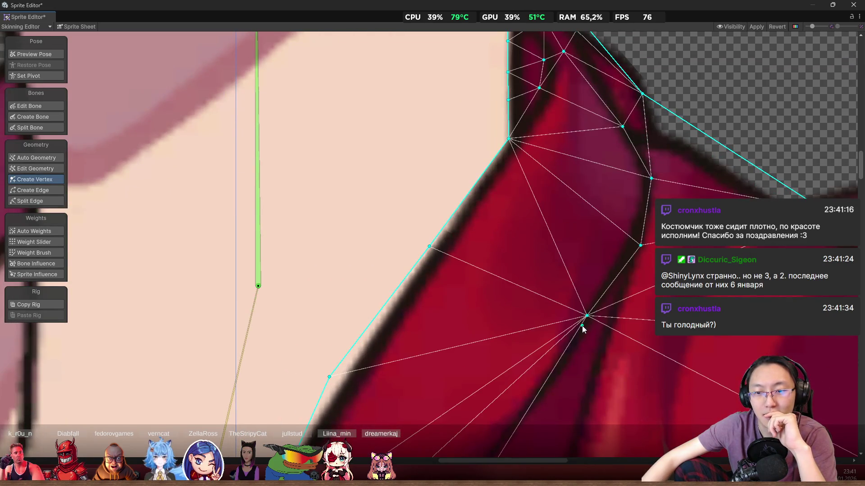
scroll(583, 329, "down", 2)
scroll(583, 329, "left", 1)
left_click(575, 337)
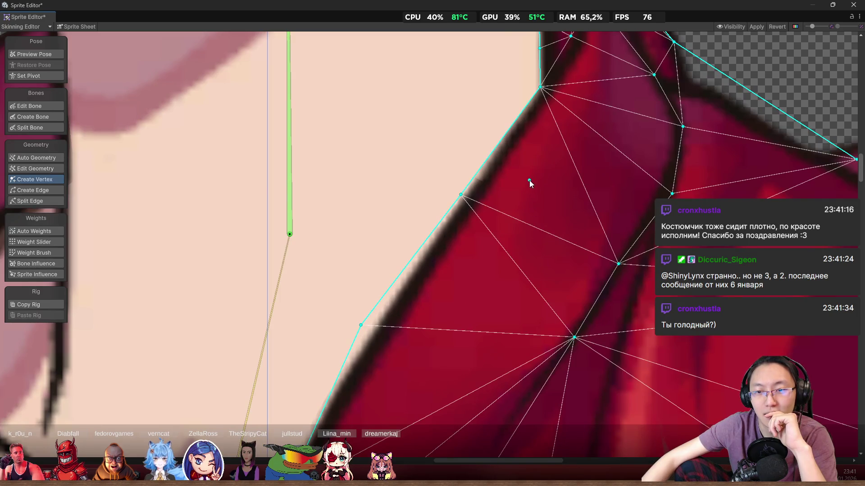
left_click(532, 220)
left_click(500, 142)
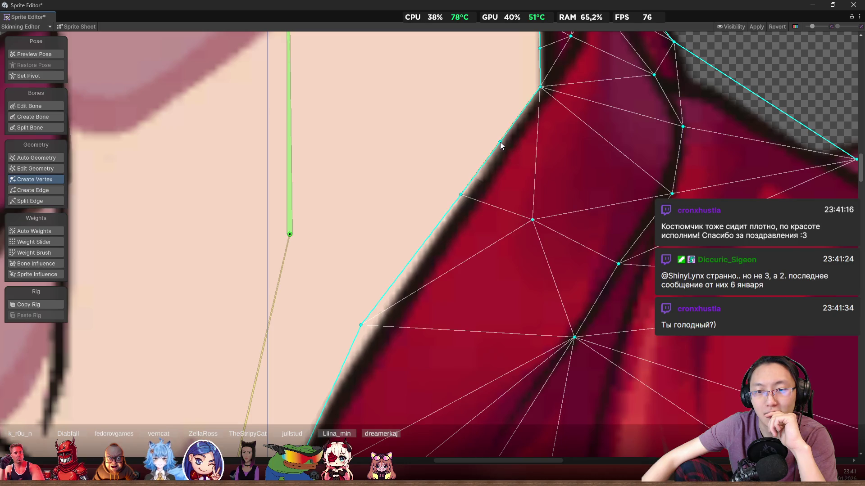
- Add vertices near the collar's right and upper fold, then zoom around to inspect the dense mesh
scroll(535, 197, "right", 1)
left_click(573, 154)
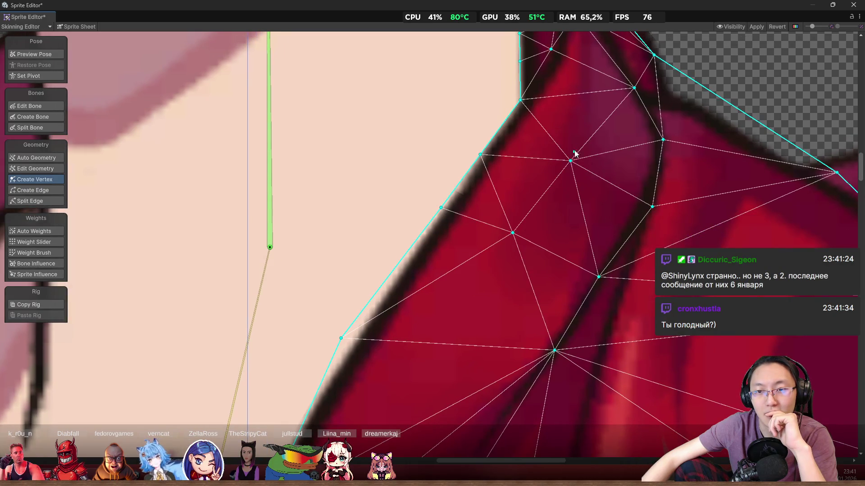
scroll(585, 190, "down", 3)
scroll(606, 189, "up", 2)
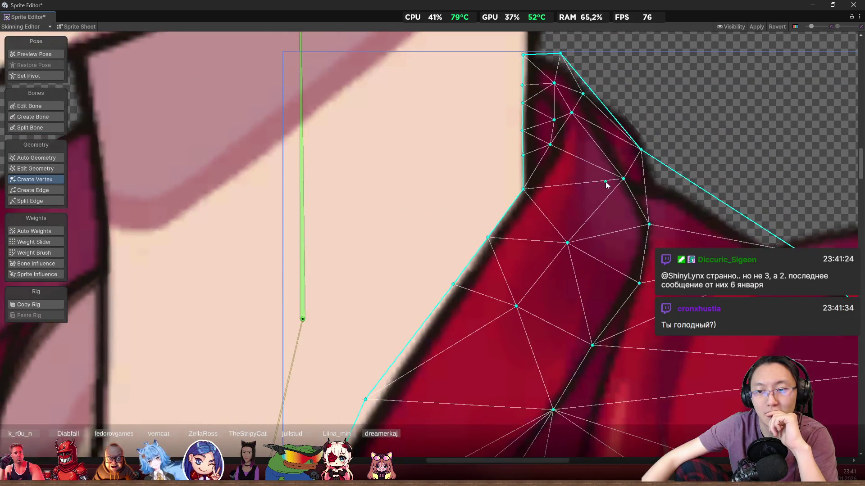
left_click(588, 192)
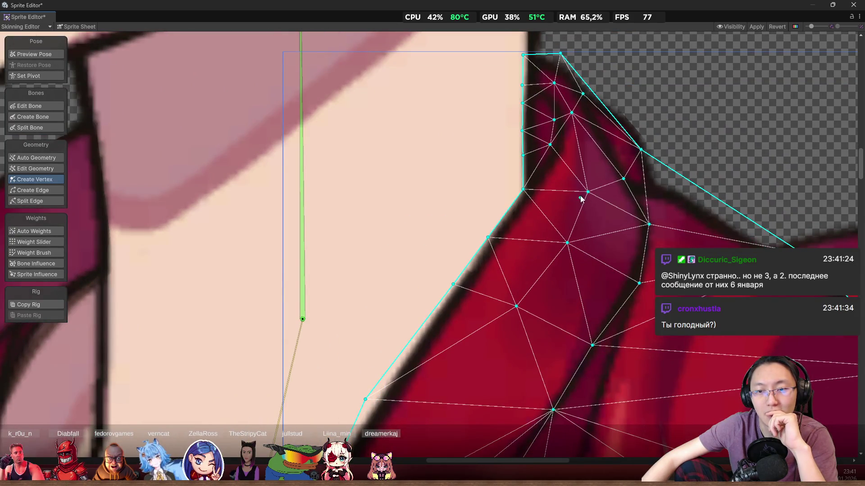
scroll(581, 194, "up", 1)
scroll(594, 272, "down", 3)
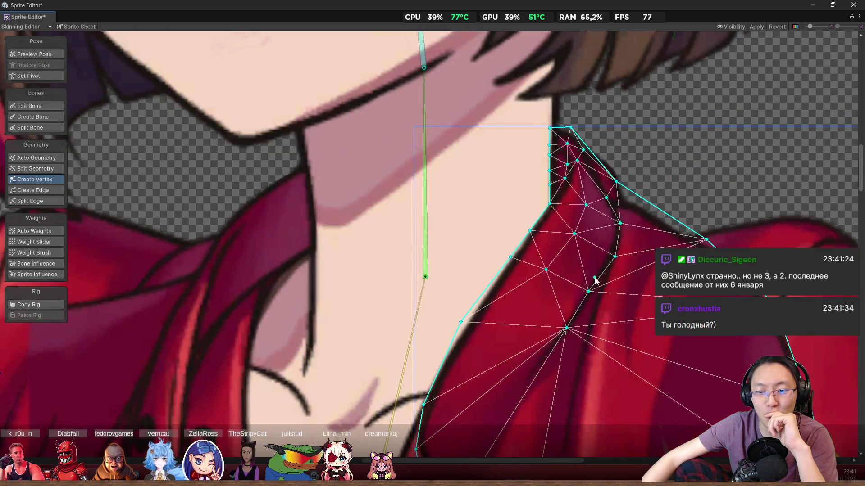
scroll(594, 281, "up", 4)
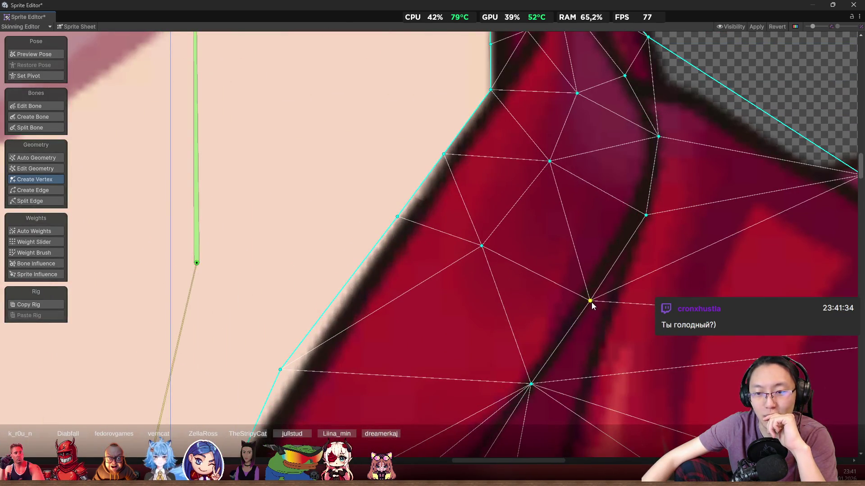
scroll(590, 271, "down", 3)
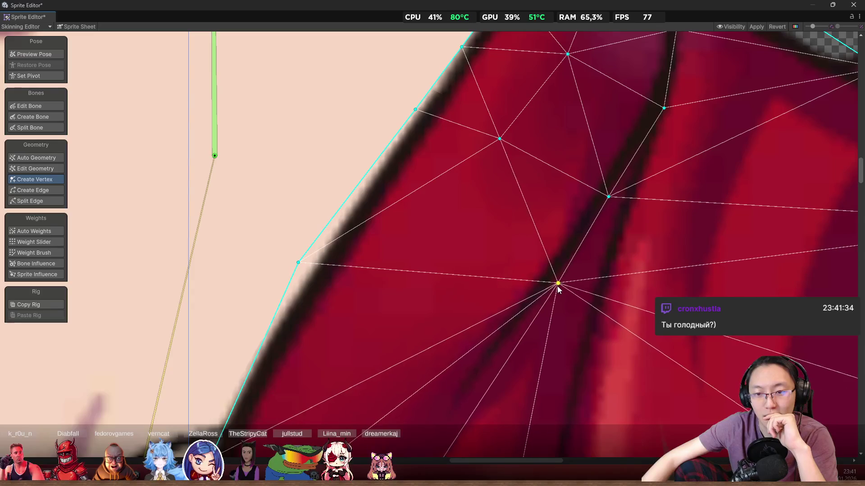
scroll(581, 257, "down", 2)
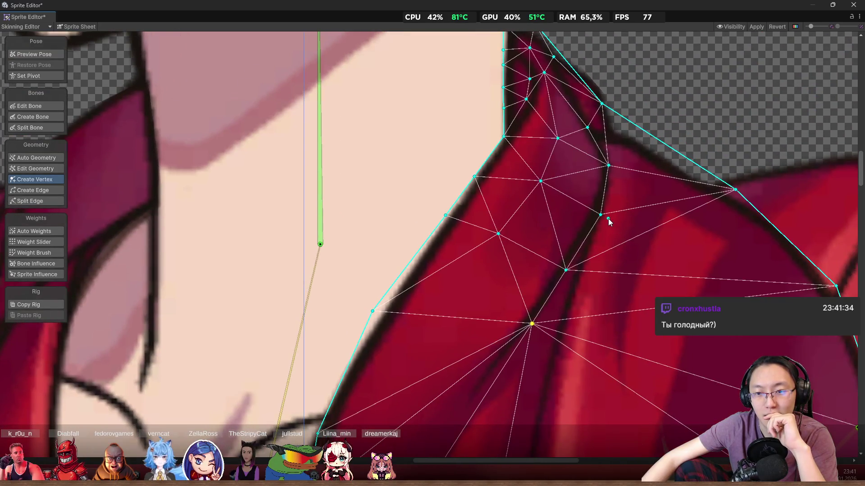
scroll(606, 207, "down", 2)
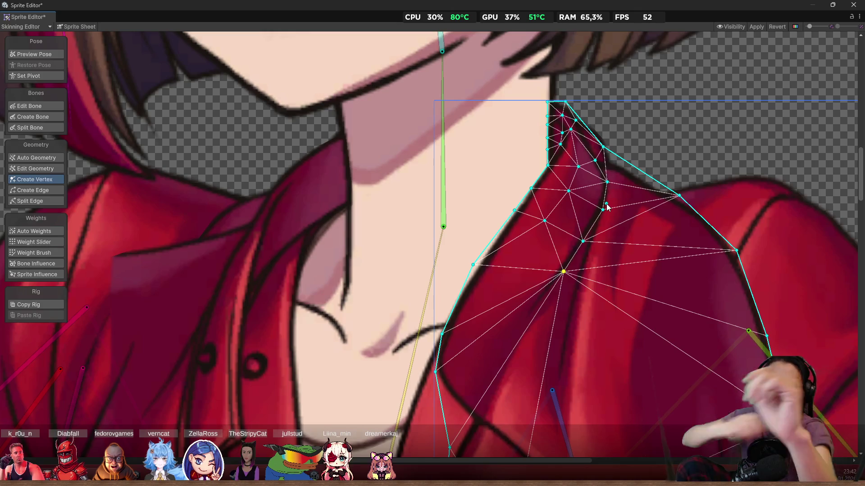
scroll(547, 127, "up", 3)
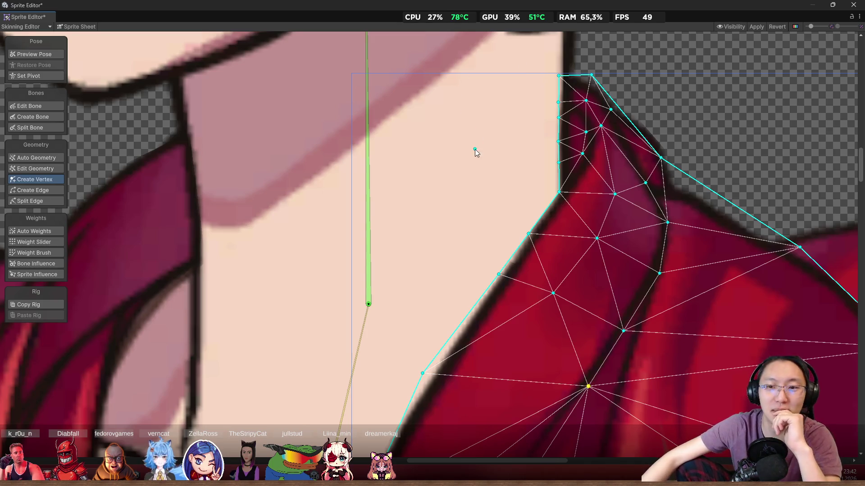
scroll(472, 184, "up", 3)
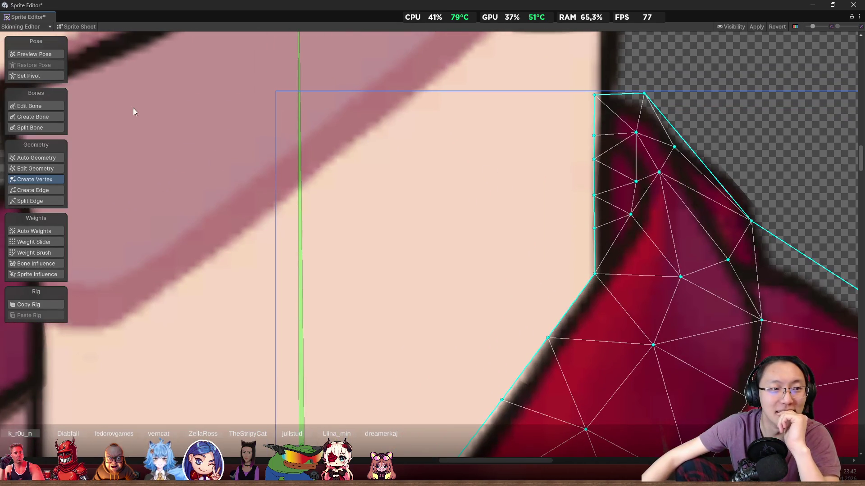
left_click(57, 54)
scroll(328, 185, "down", 3)
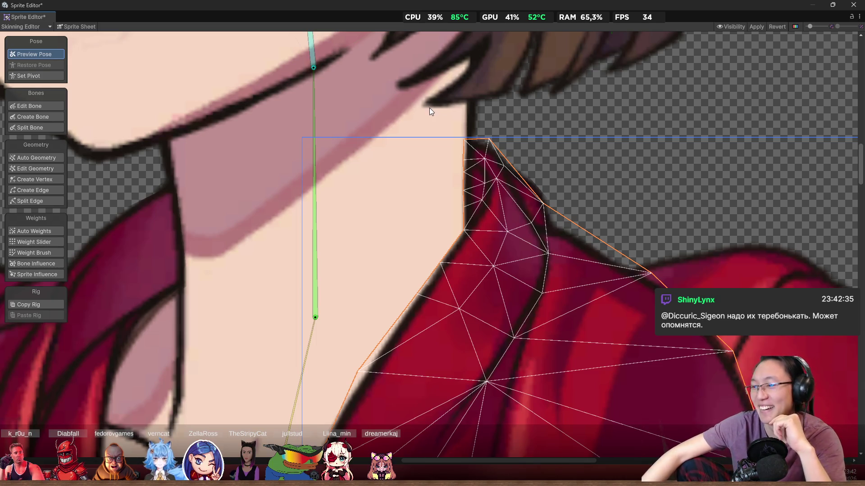
- Zoom in on the collar's top corner beside the neck and switch to the Weight Brush
scroll(453, 144, "up", 2)
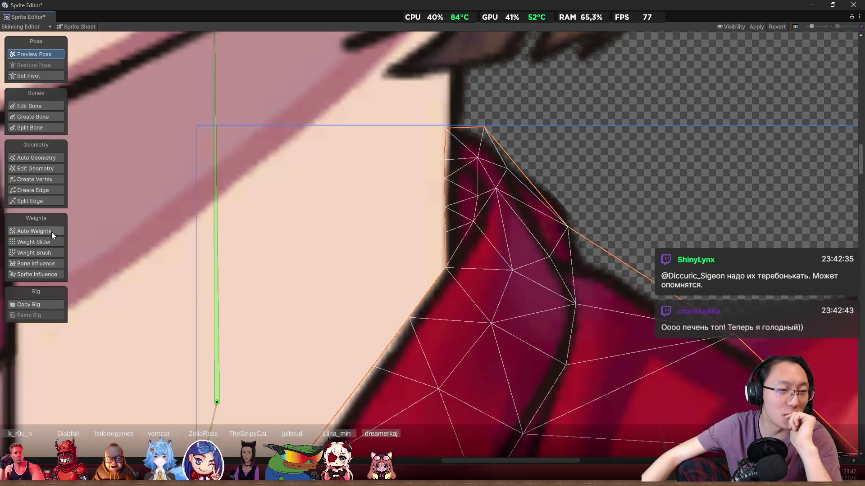
left_click(48, 252)
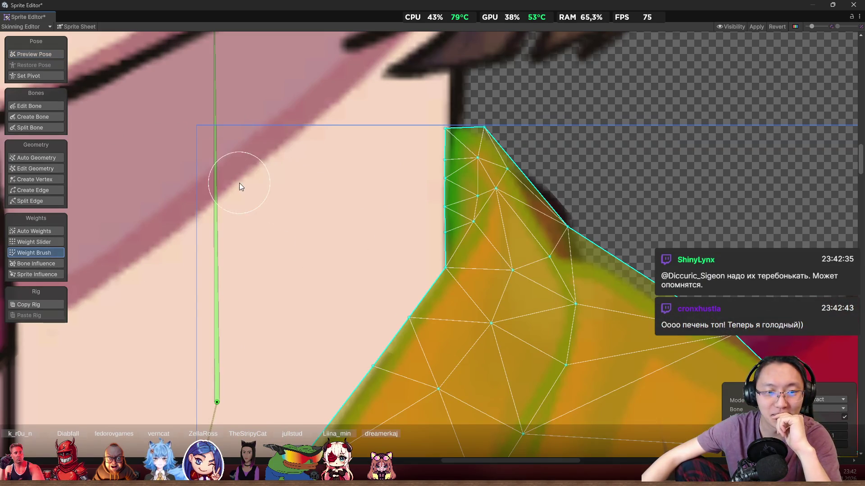
- Bend the neck bone and paint neck weight along the collar's inner corner
left_click_drag(220, 177, 180, 164)
scroll(390, 179, "down", 2)
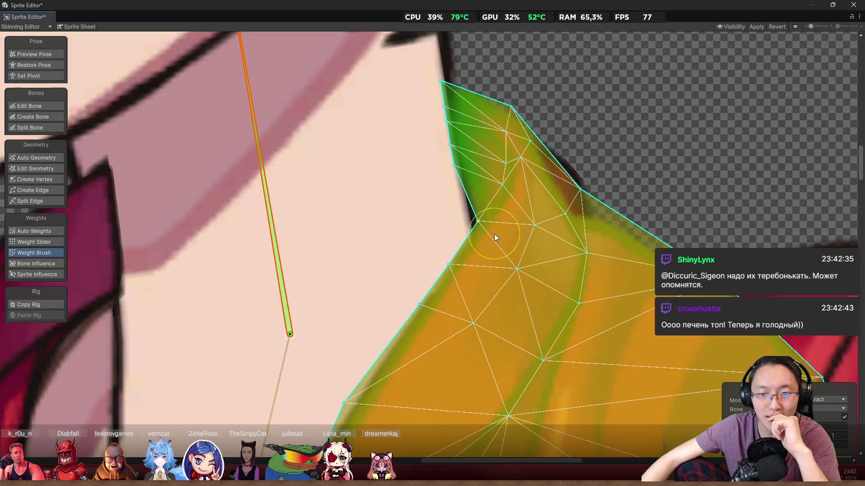
mouse_move(492, 224)
left_mouse_down()
mouse_move(478, 224)
mouse_move(426, 320)
mouse_move(463, 268)
left_mouse_up()
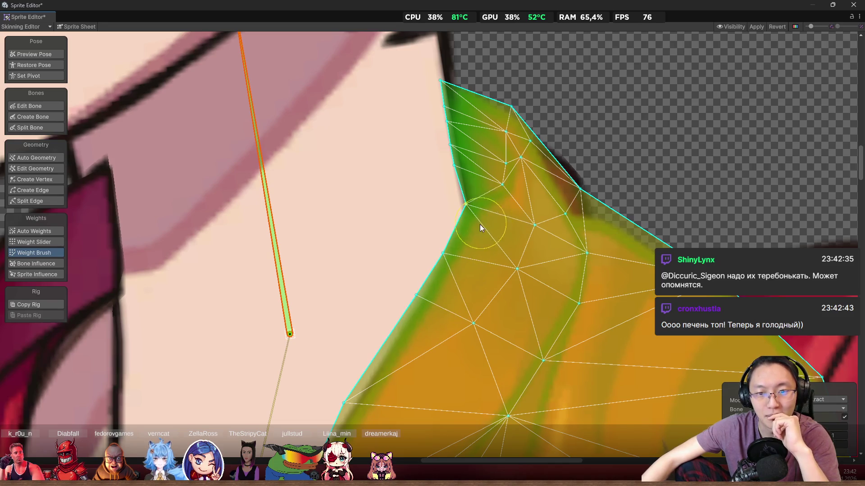
mouse_move(474, 218)
left_mouse_down()
mouse_move(486, 252)
mouse_move(499, 219)
left_mouse_up()
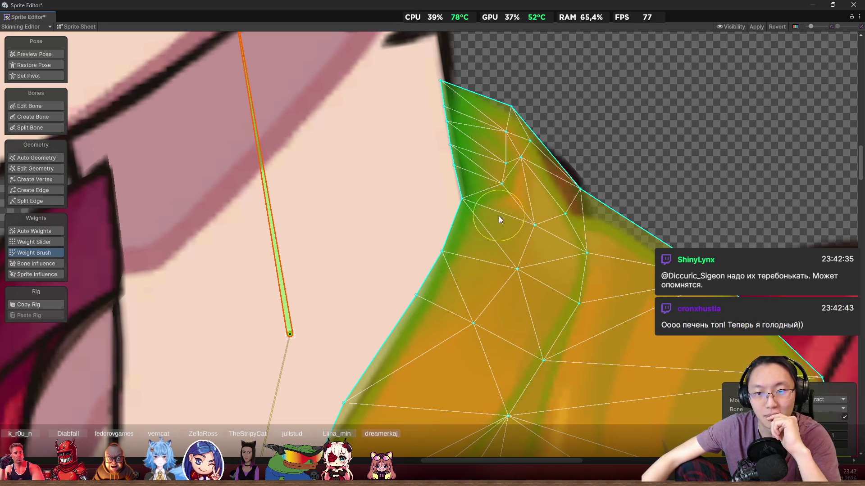
scroll(501, 202, "up", 2)
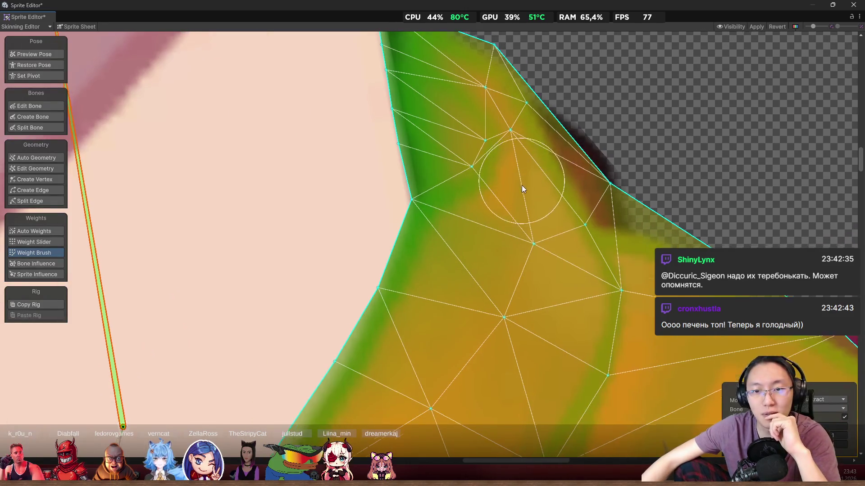
scroll(521, 186, "down", 1)
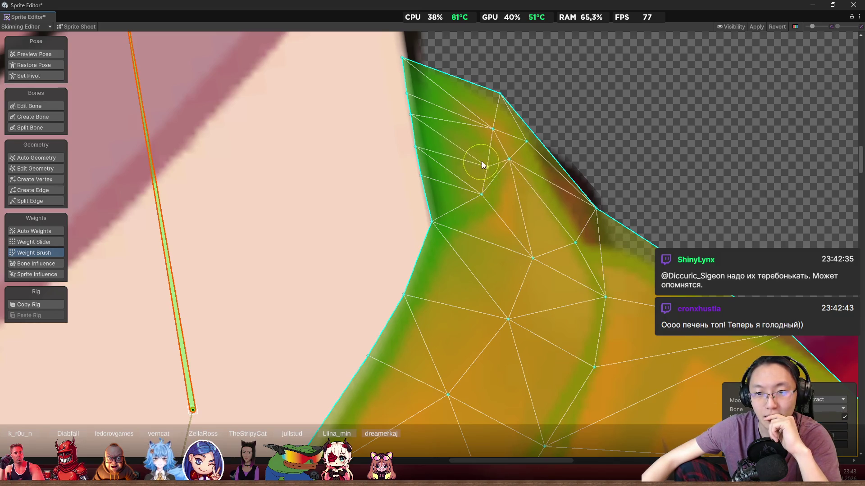
- Paint neck weight onto the collar's upper tip, top edge, middle and inner edge
mouse_move(482, 161)
left_mouse_down()
mouse_move(477, 190)
mouse_move(503, 164)
mouse_move(463, 162)
mouse_move(469, 184)
mouse_move(457, 150)
mouse_move(482, 120)
mouse_move(504, 149)
mouse_move(481, 128)
left_mouse_up()
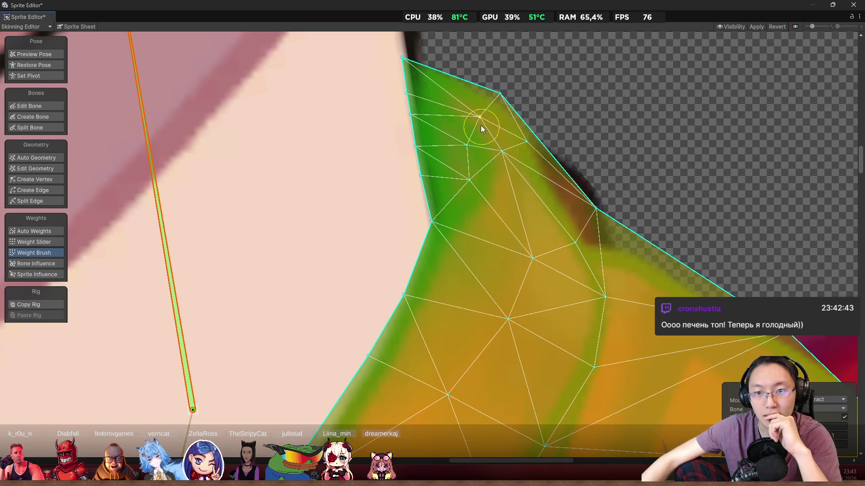
left_click_drag(519, 150, 524, 150)
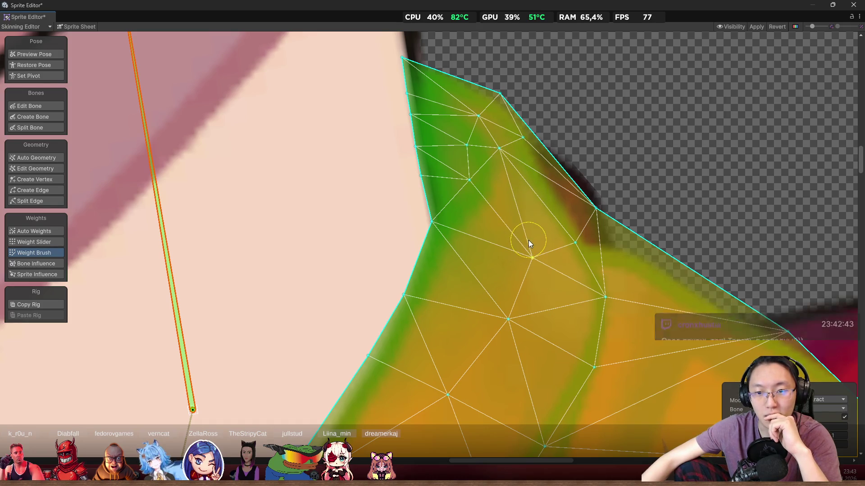
left_click_drag(514, 302, 491, 334)
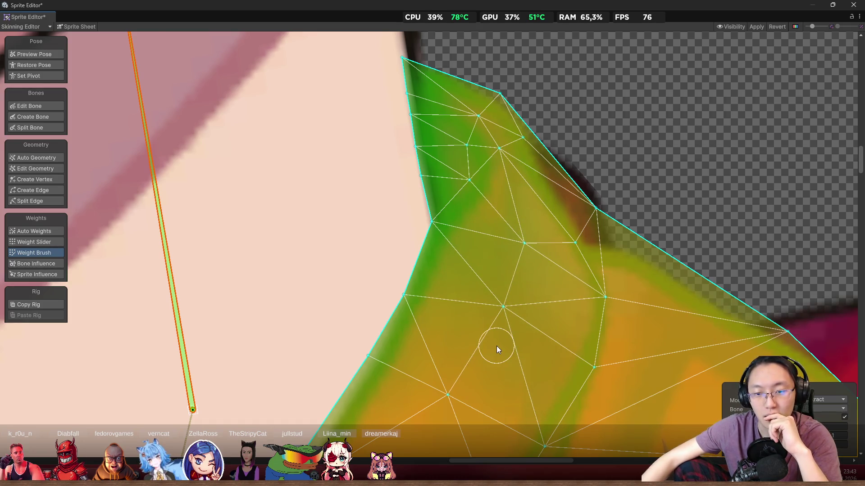
scroll(493, 342, "down", 3)
scroll(542, 245, "up", 4)
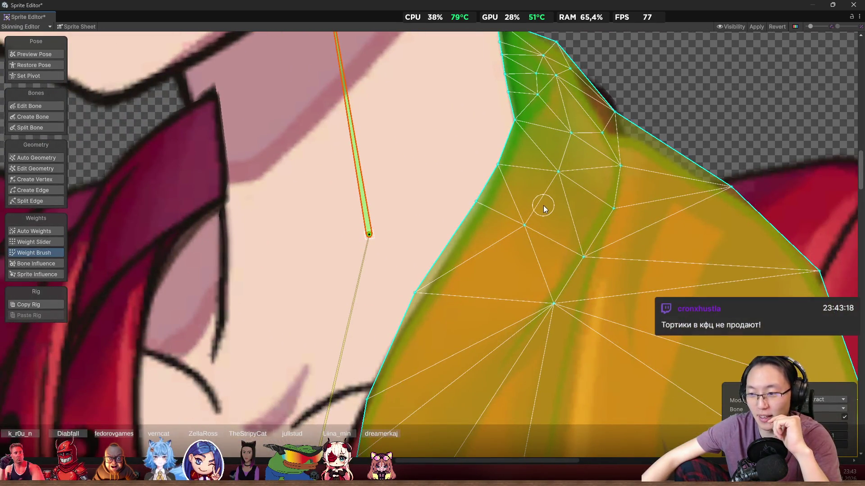
scroll(563, 220, "up", 2)
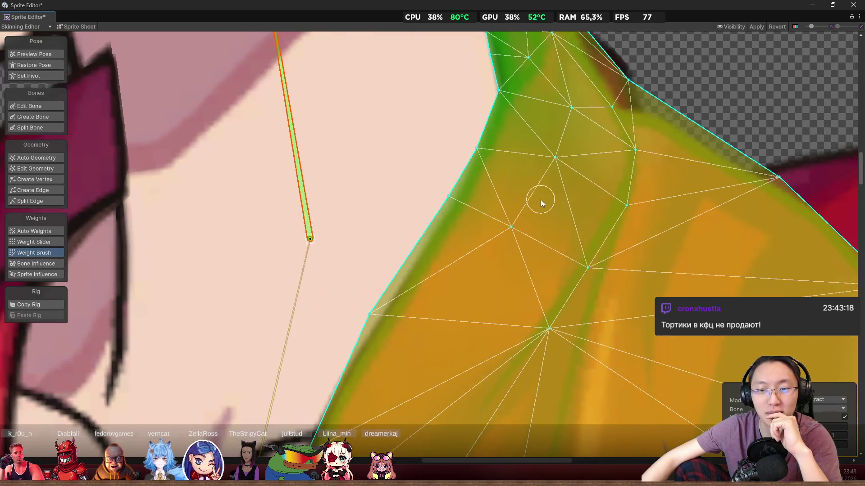
mouse_move(524, 213)
left_mouse_down()
mouse_move(507, 226)
mouse_move(511, 175)
left_mouse_up()
left_click_drag(450, 206, 481, 152)
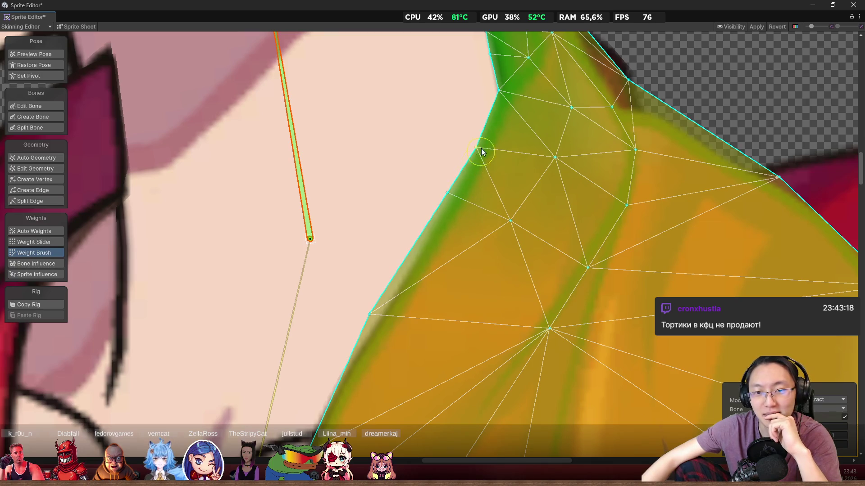
- Straighten the neck bone back upright and show the bone visibility list
scroll(507, 188, "down", 5)
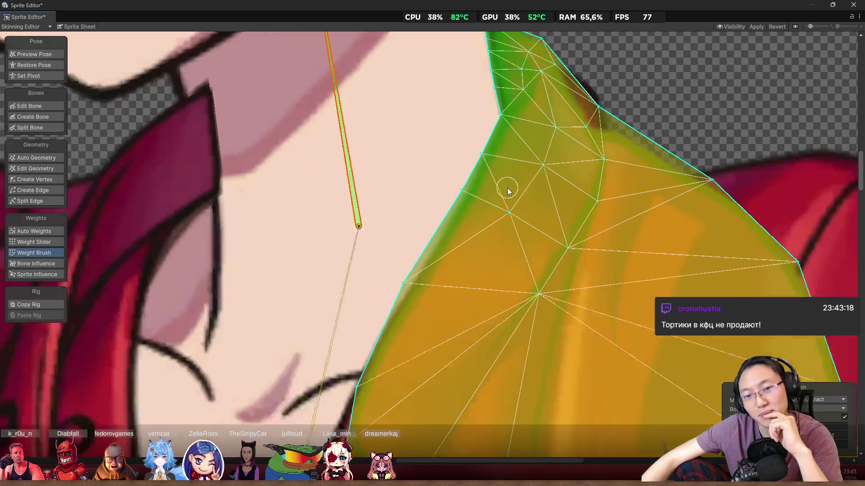
scroll(520, 153, "up", 5)
scroll(521, 142, "down", 2)
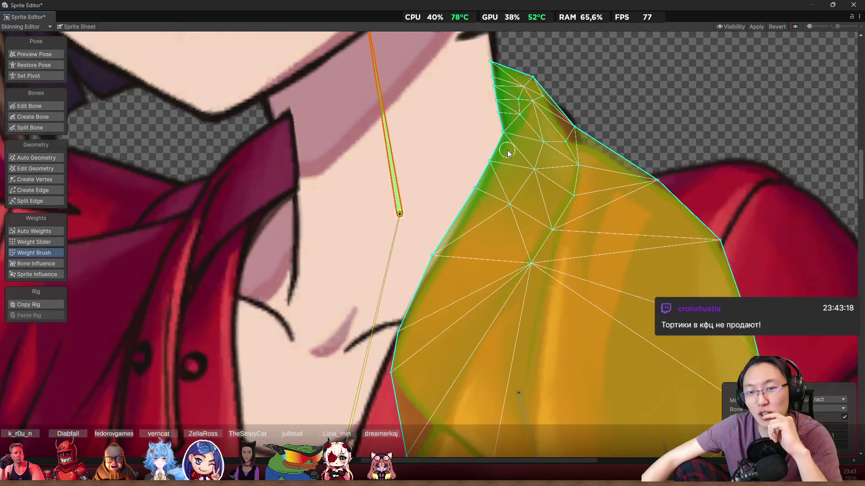
left_click_drag(520, 139, 513, 145)
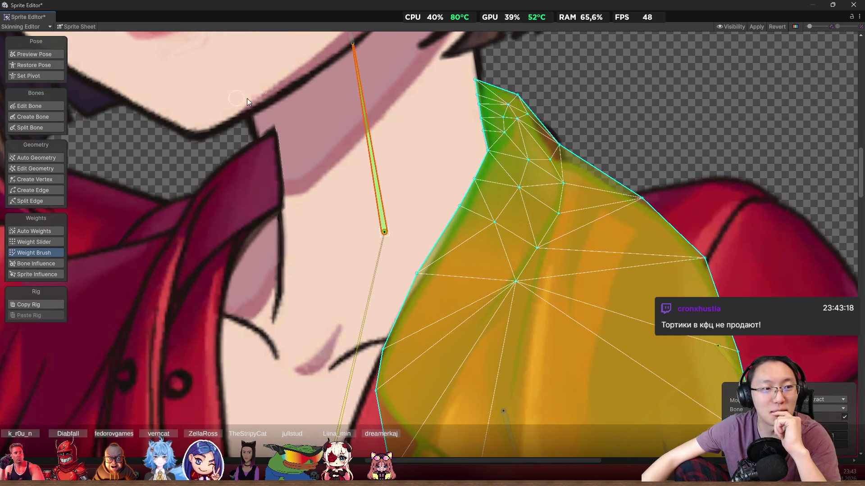
mouse_move(367, 93)
left_mouse_down()
mouse_move(391, 83)
mouse_move(349, 66)
left_mouse_up()
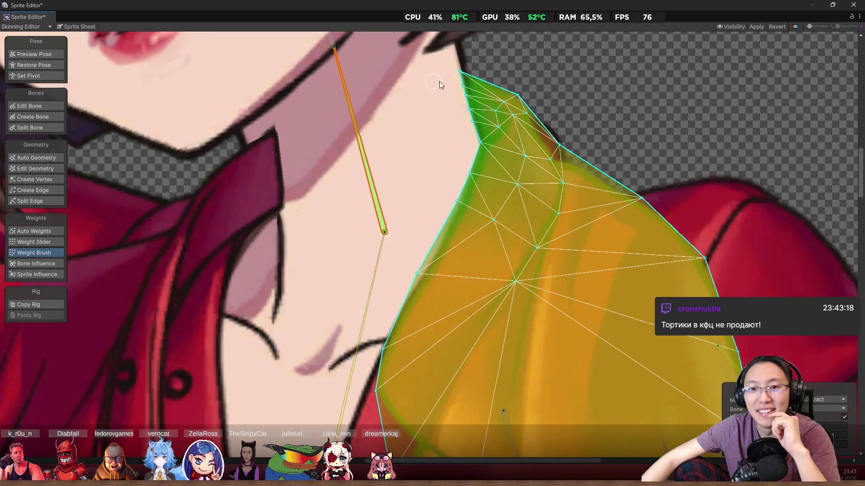
scroll(496, 130, "up", 3)
scroll(483, 190, "up", 2)
scroll(456, 180, "up", 2)
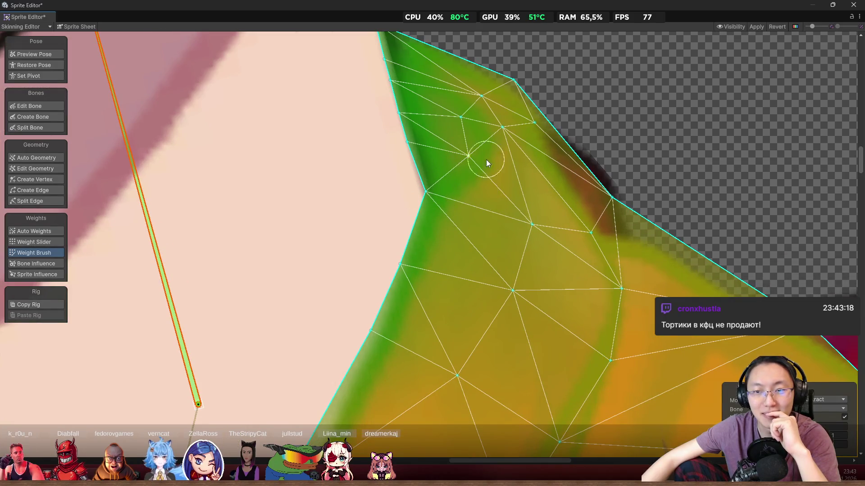
left_click(728, 27)
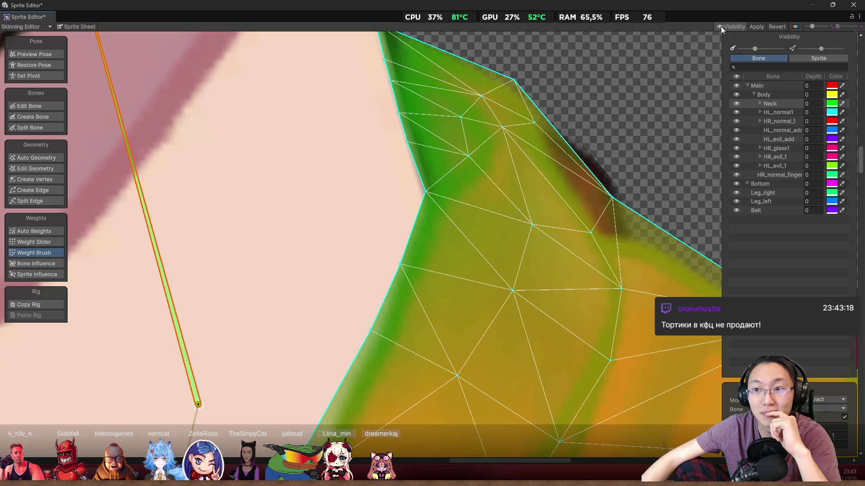
- Flip the visibility list between sprites and bones, then paint neck weight onto the collar's top corner
left_click(797, 59)
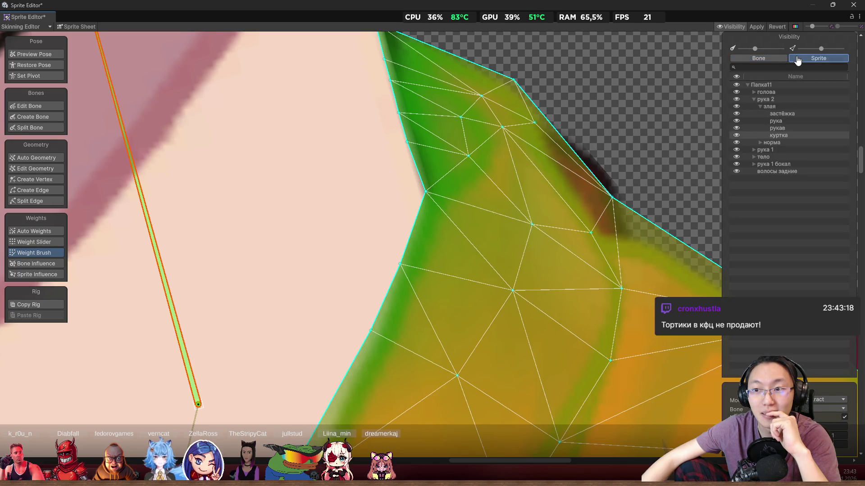
left_click(759, 58)
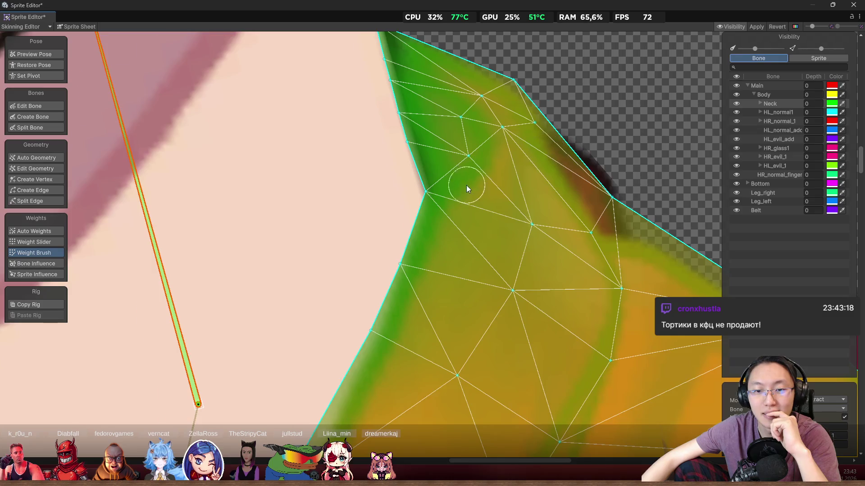
scroll(466, 188, "up", 2)
scroll(472, 189, "down", 5)
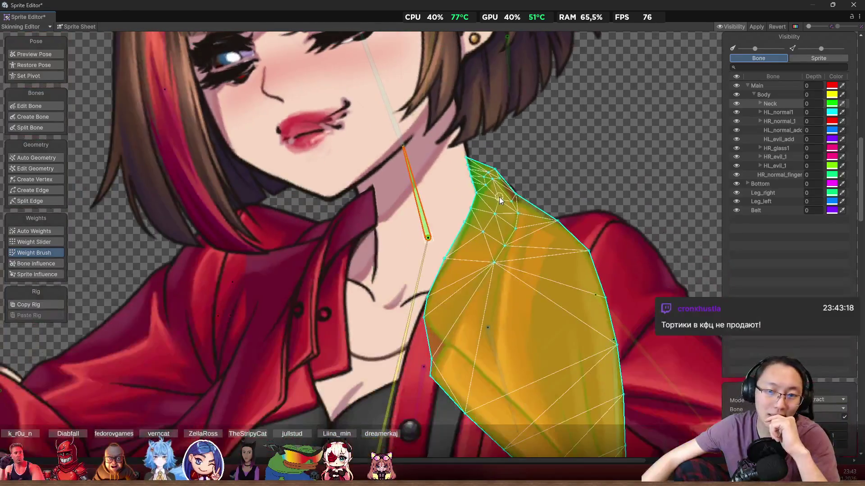
scroll(470, 191, "up", 3)
scroll(487, 180, "up", 1)
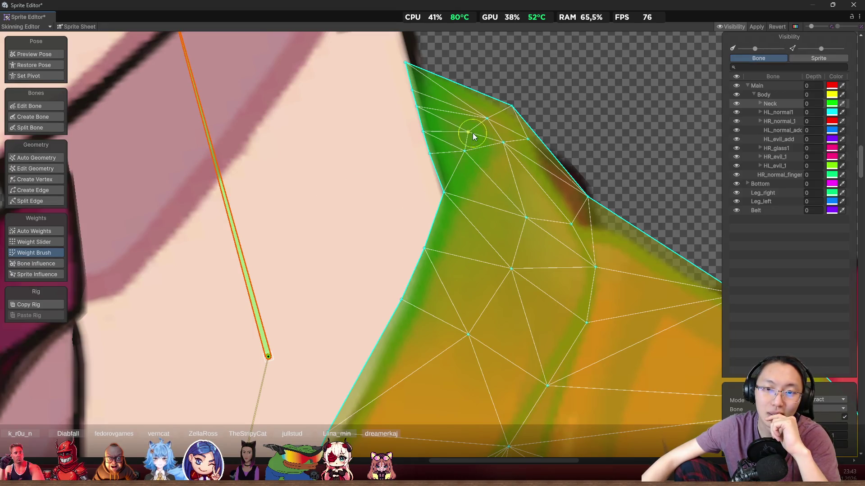
mouse_move(480, 150)
left_mouse_down()
mouse_move(497, 150)
mouse_move(516, 216)
mouse_move(496, 298)
mouse_move(520, 293)
left_mouse_up()
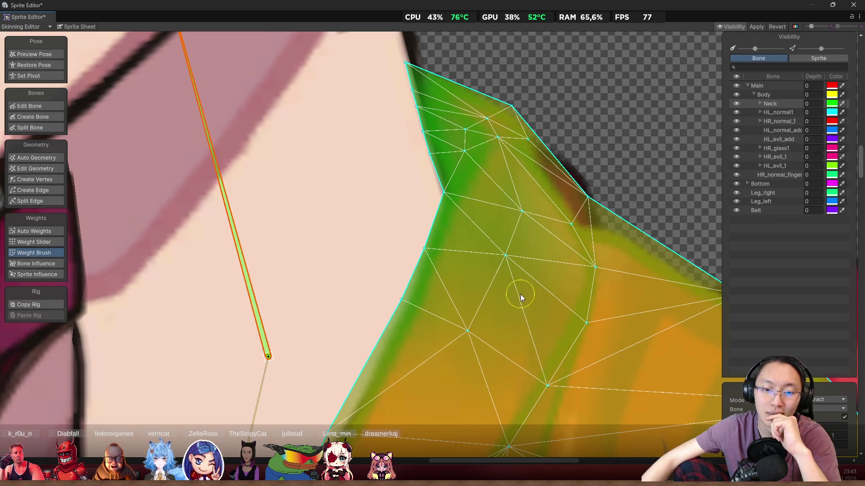
- Bend the neck bone to confirm the collar follows, returning to pose preview with Shift+Q
scroll(547, 280, "down", 5)
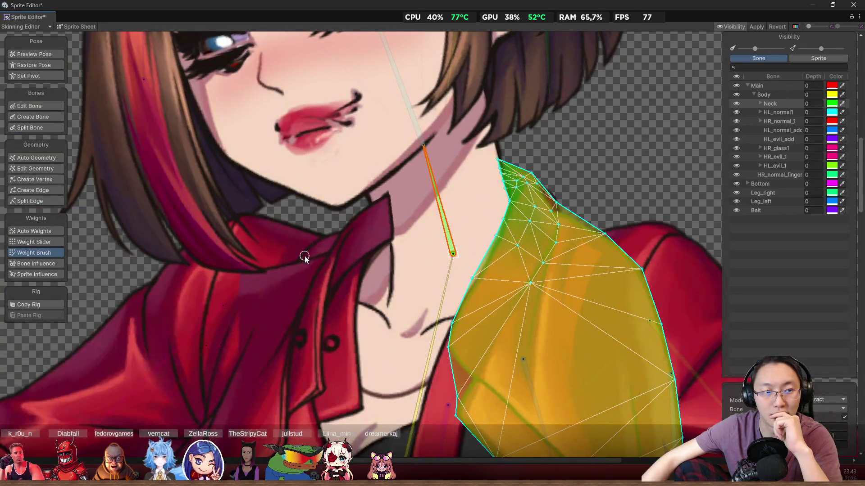
mouse_move(426, 180)
left_mouse_down()
mouse_move(453, 159)
mouse_move(413, 139)
left_mouse_up()
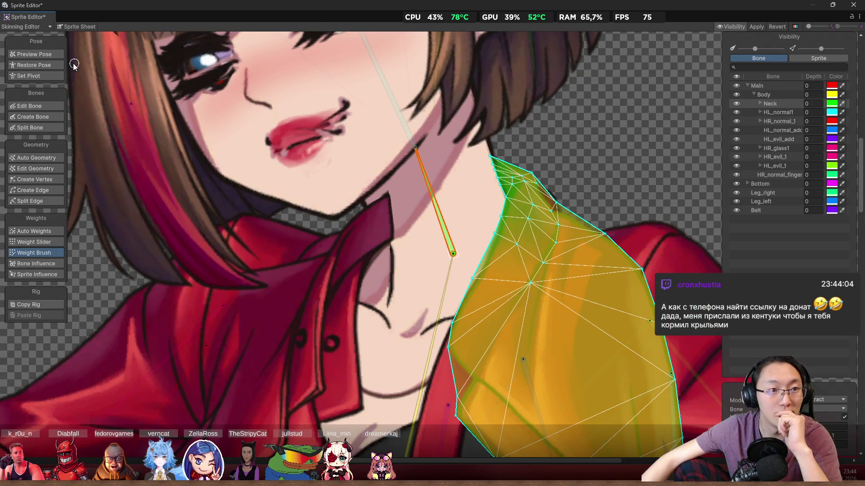
key("shift+q")
scroll(471, 194, "up", 3)
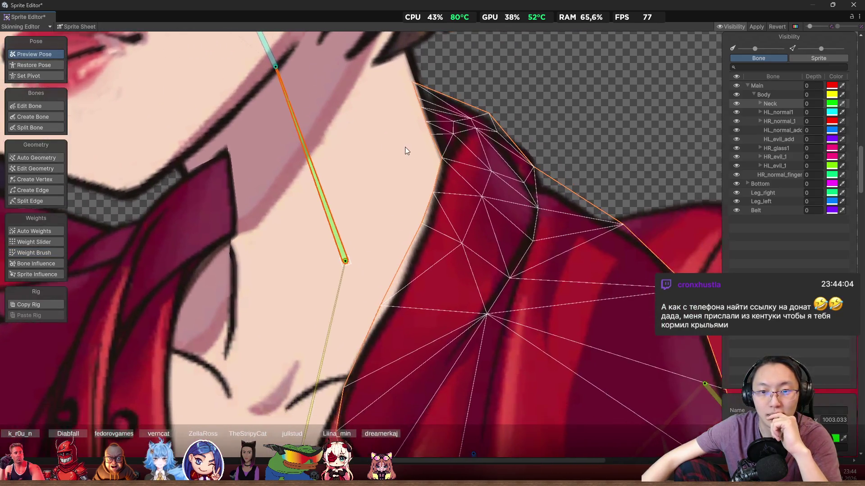
- Swing the neck bone to check how the left collar deforms, then return it upright
scroll(406, 148, "down", 5)
scroll(455, 143, "up", 5)
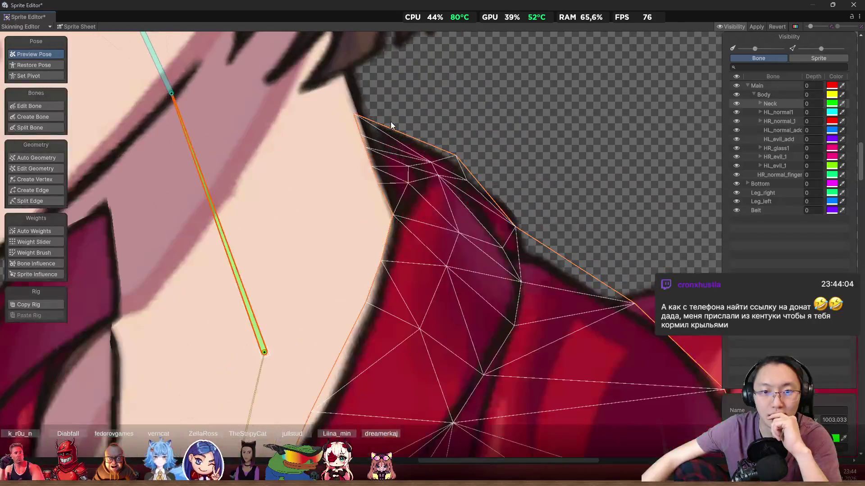
scroll(391, 122, "down", 5)
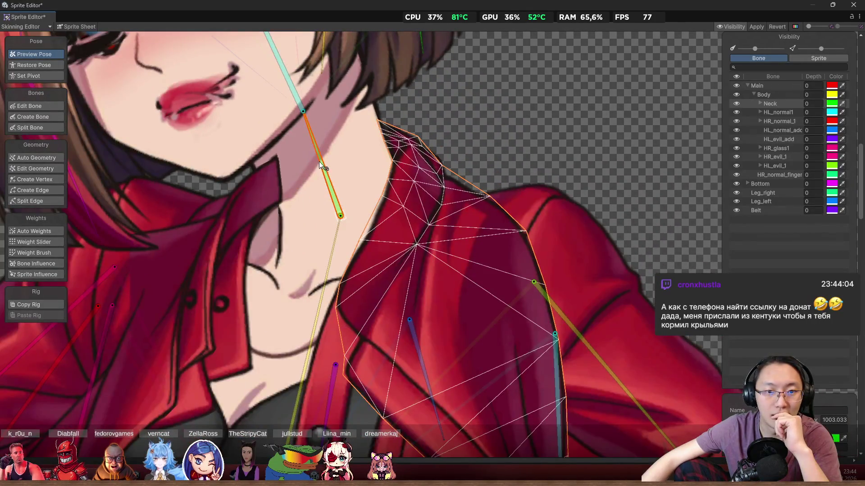
mouse_move(319, 161)
left_mouse_down()
mouse_move(342, 141)
mouse_move(315, 129)
mouse_move(335, 125)
mouse_move(309, 113)
mouse_move(344, 125)
mouse_move(315, 118)
mouse_move(336, 129)
mouse_move(318, 127)
left_mouse_up()
mouse_move(312, 123)
left_mouse_down()
mouse_move(323, 123)
mouse_move(308, 118)
mouse_move(326, 121)
mouse_move(309, 118)
left_mouse_up()
scroll(309, 118, "down", 10)
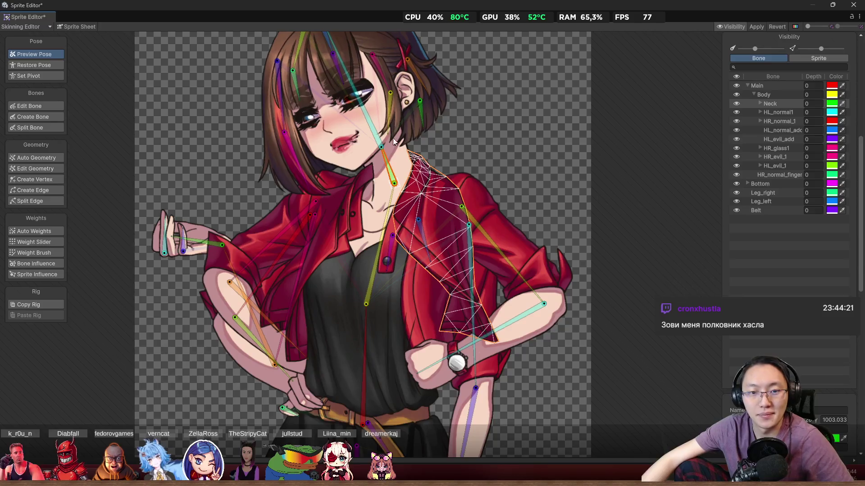
scroll(393, 137, "up", 5)
mouse_move(374, 154)
left_mouse_down()
mouse_move(412, 163)
mouse_move(442, 141)
left_mouse_up()
- Switch the Geometry tools to Create Vertex
scroll(374, 186, "up", 5)
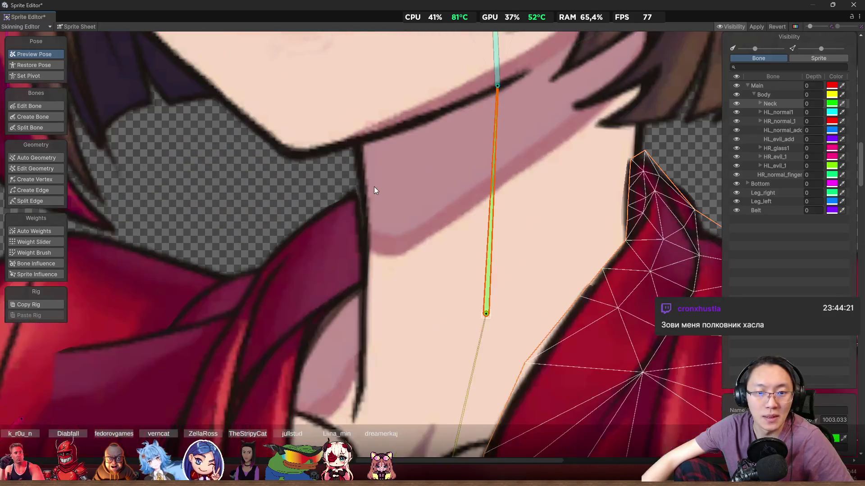
scroll(344, 220, "down", 4)
scroll(335, 211, "down", 4)
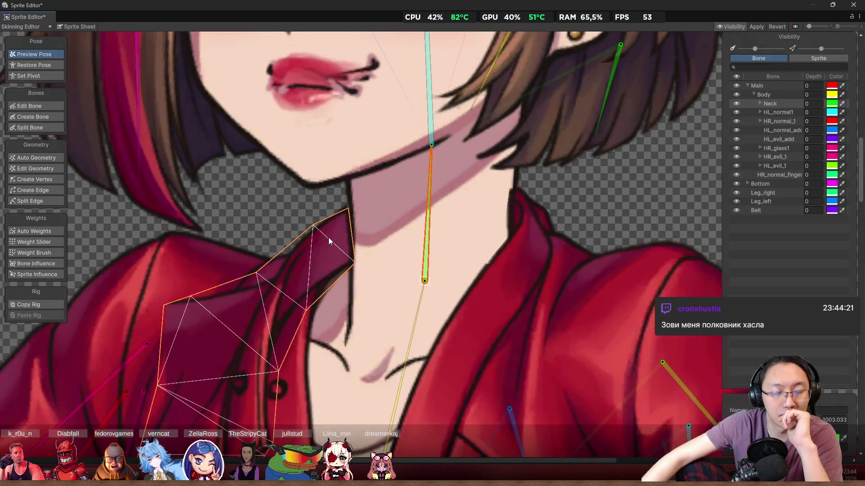
left_click(53, 179)
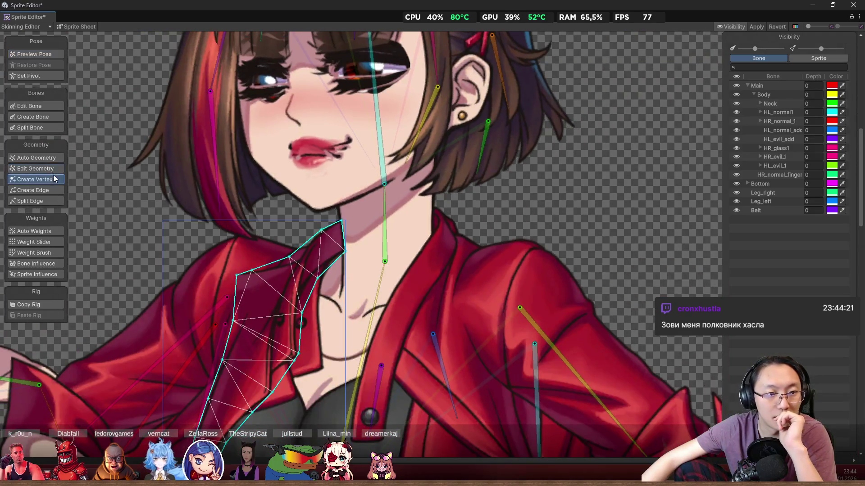
- Add three vertices inside the left collar's tip and nudge one slightly up and right
scroll(333, 255, "up", 5)
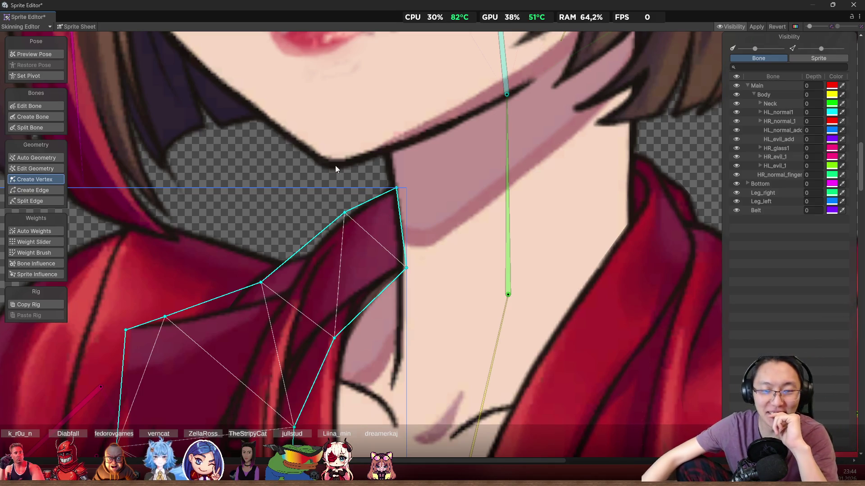
scroll(391, 243, "up", 1)
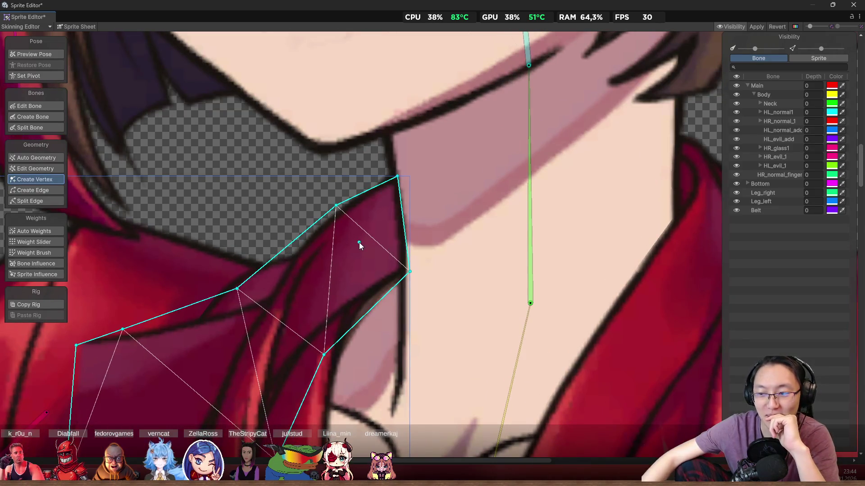
left_click(364, 250)
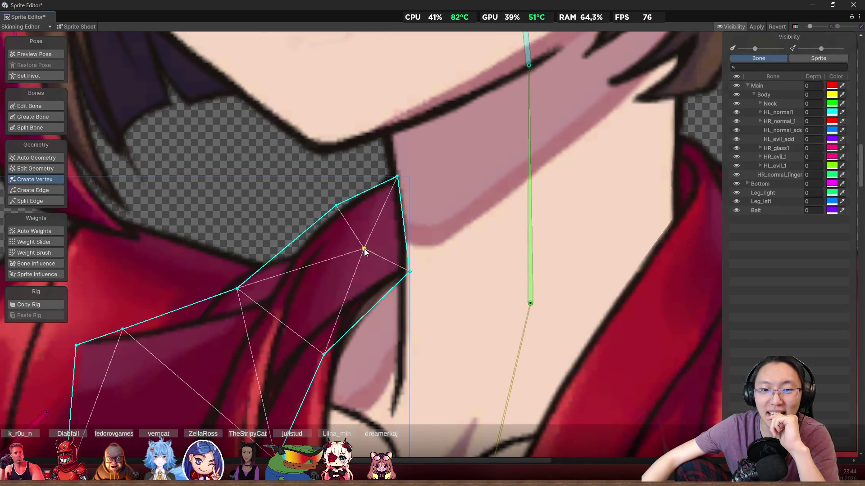
left_click(329, 279)
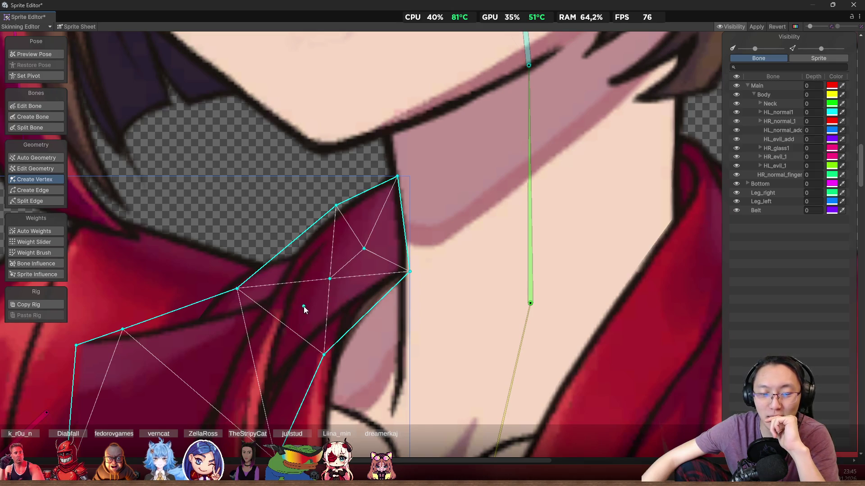
left_click_drag(299, 309, 316, 280)
left_click(339, 274)
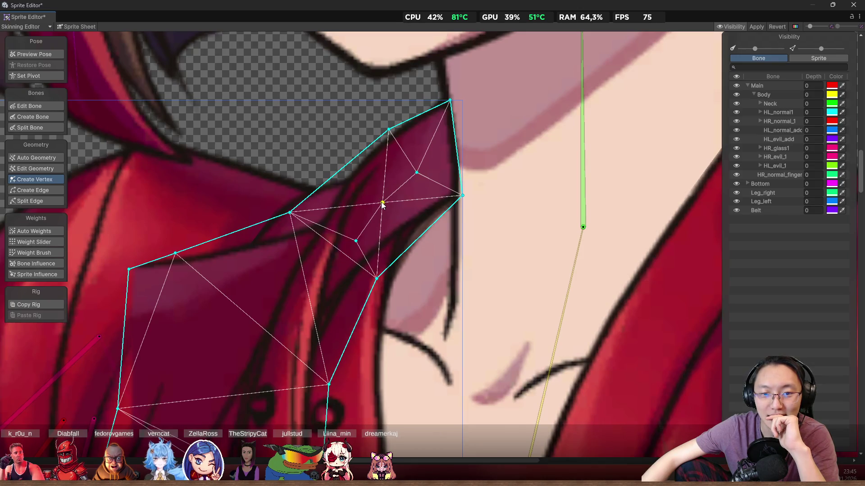
mouse_move(382, 203)
left_mouse_down()
mouse_move(393, 192)
mouse_move(392, 199)
left_mouse_up()
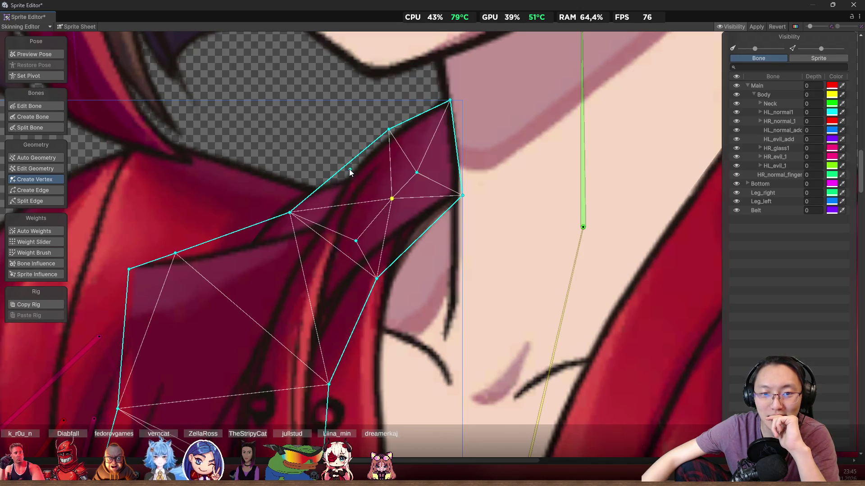
- Add vertices along the collar tip's upper, lower and right edges
left_click(344, 168)
left_click(416, 240)
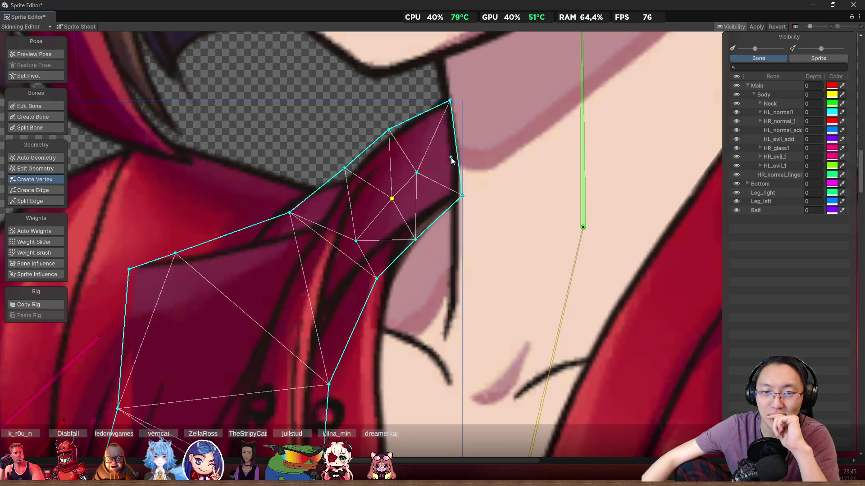
scroll(439, 129, "up", 5)
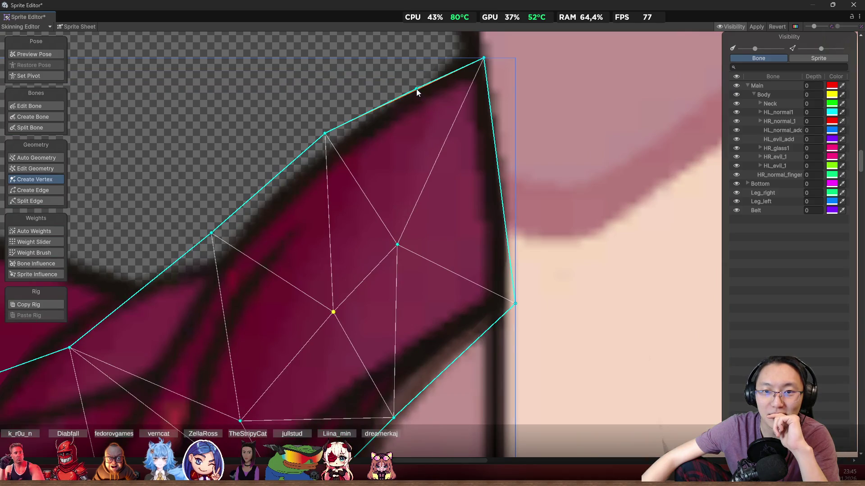
left_click(412, 78)
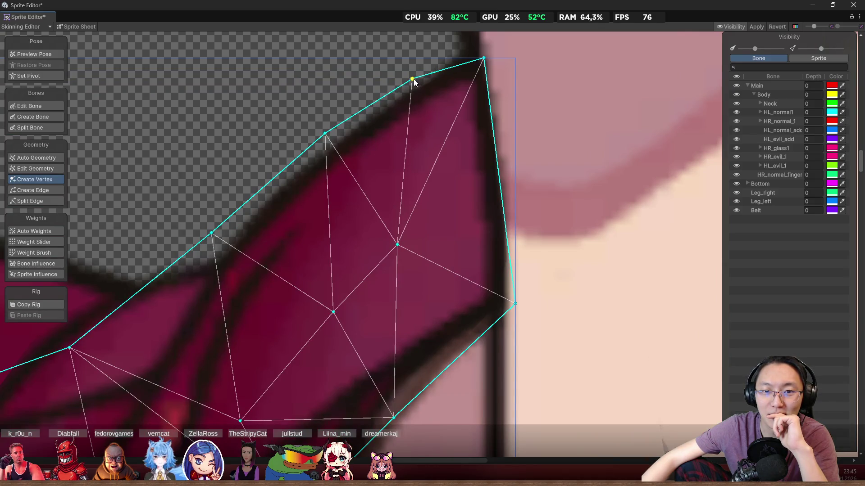
left_click(494, 185)
scroll(481, 193, "down", 6)
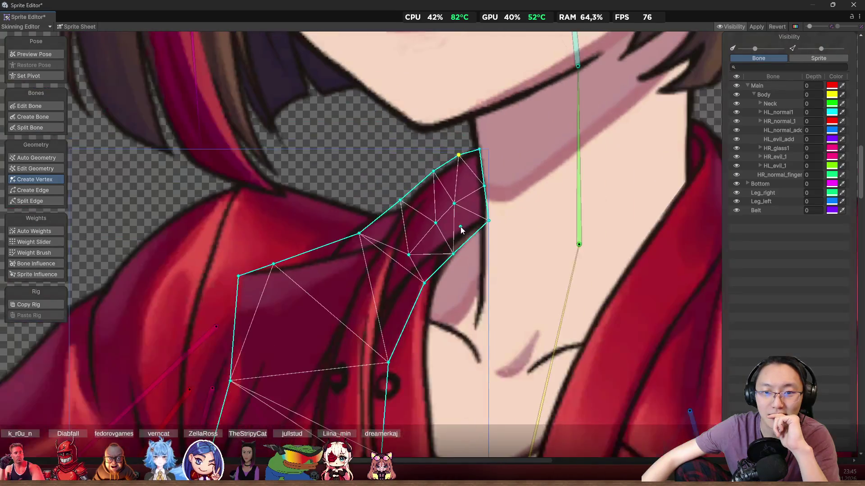
scroll(450, 230, "up", 1)
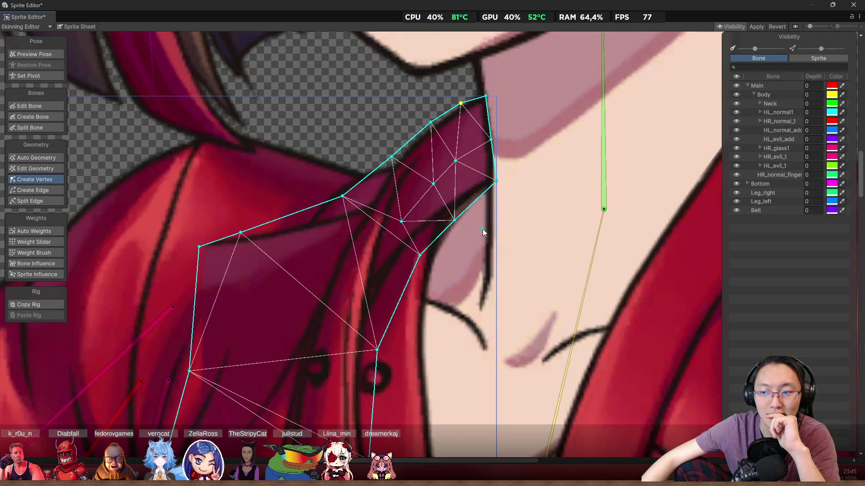
scroll(484, 226, "down", 3)
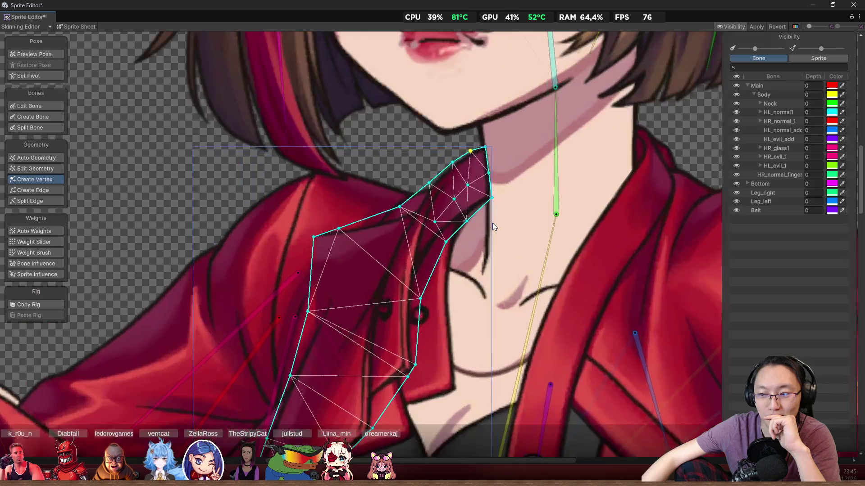
scroll(493, 223, "up", 5)
left_click(488, 230)
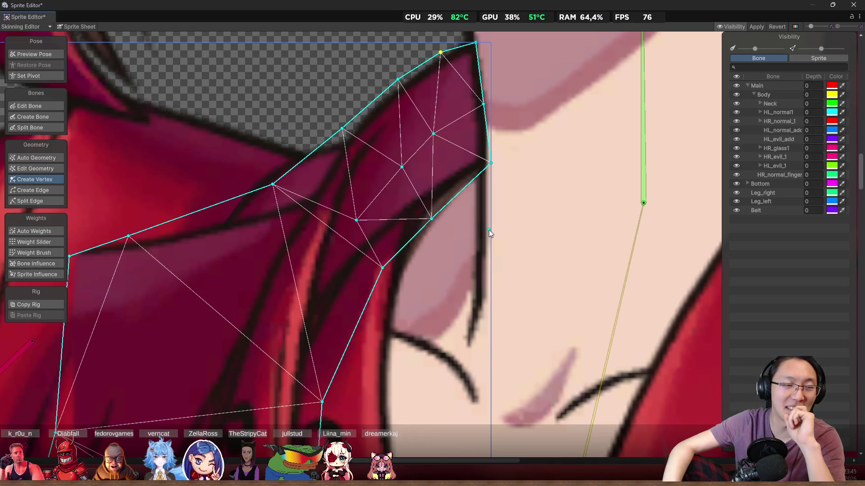
scroll(463, 196, "down", 3)
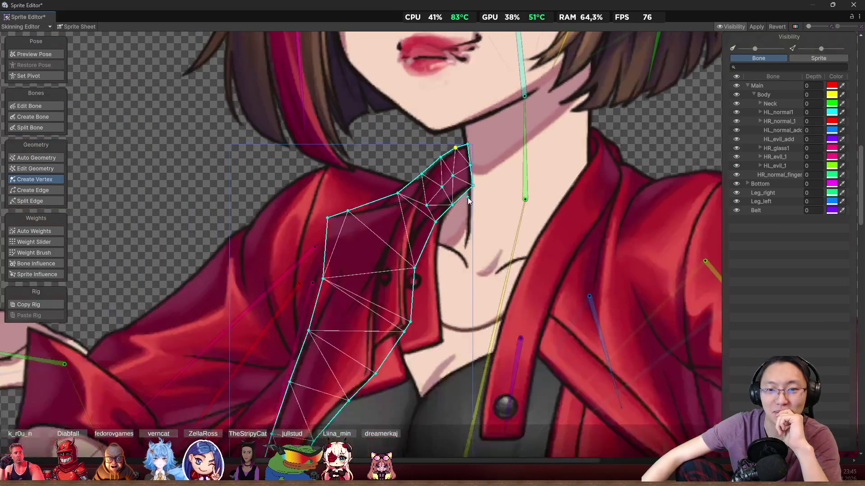
- Zoom and pan around the left collar tip, then add one interior vertex near its point
scroll(489, 188, "up", 2)
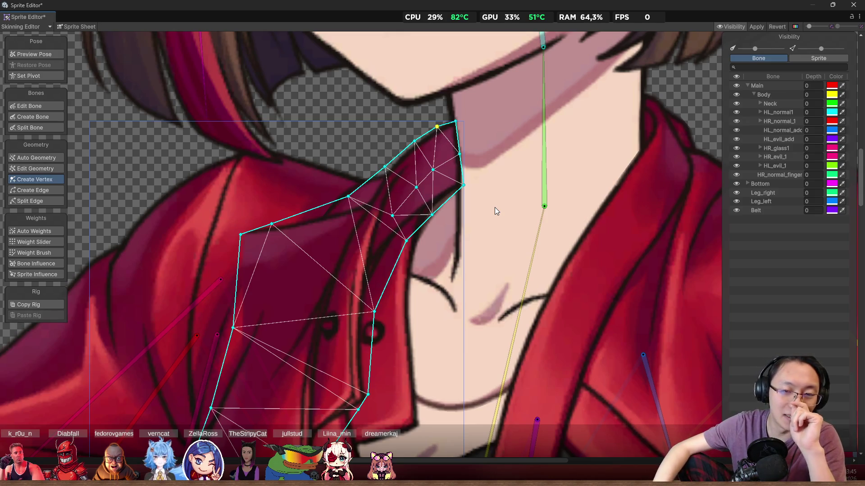
scroll(440, 198, "up", 4)
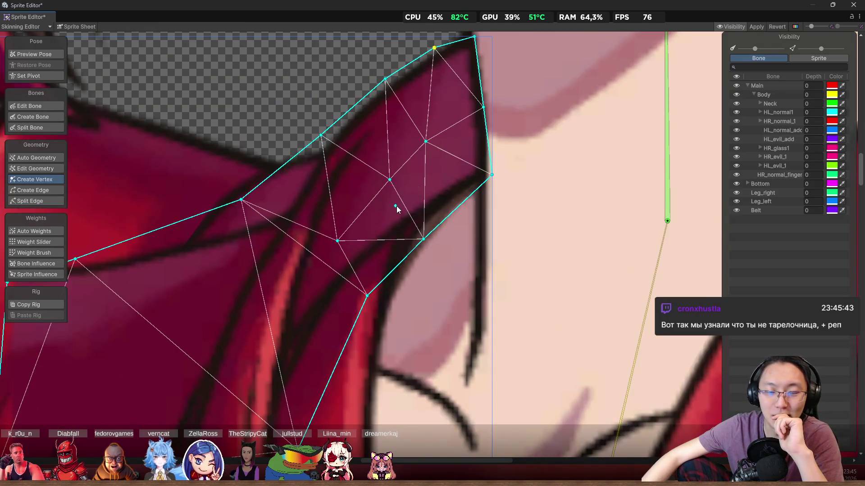
scroll(402, 203, "down", 1)
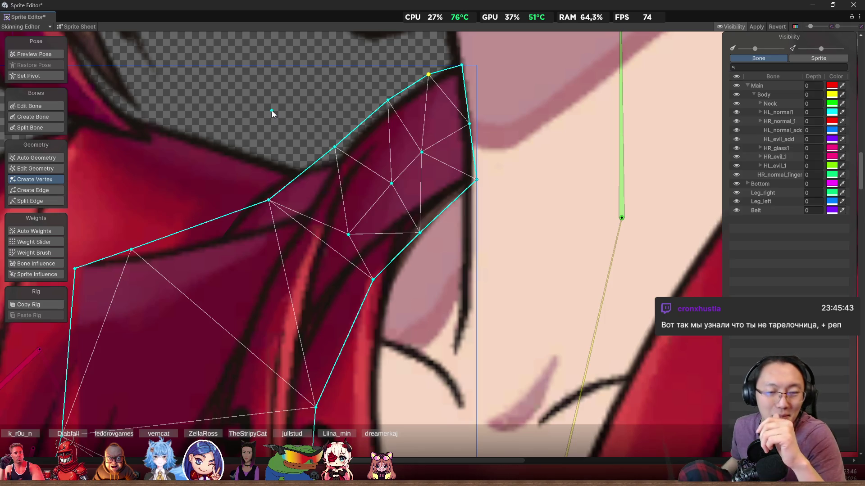
scroll(427, 85, "down", 2)
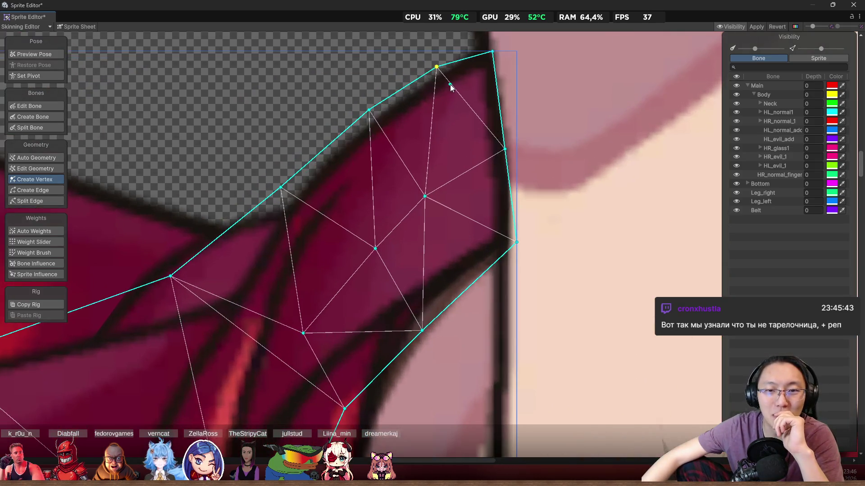
scroll(459, 85, "up", 3)
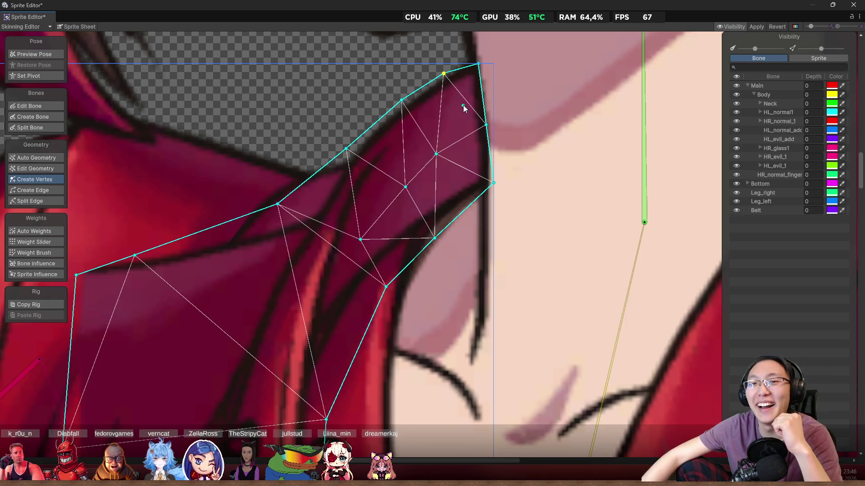
scroll(471, 94, "up", 2)
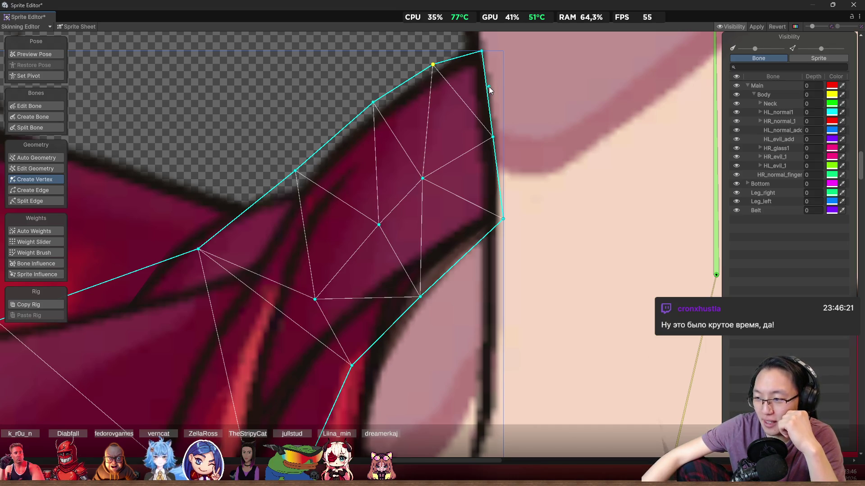
scroll(460, 131, "down", 3)
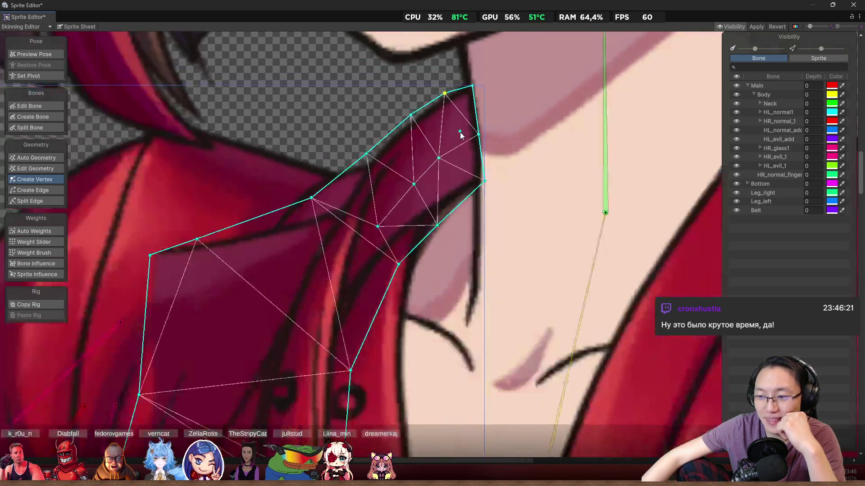
scroll(450, 127, "up", 2)
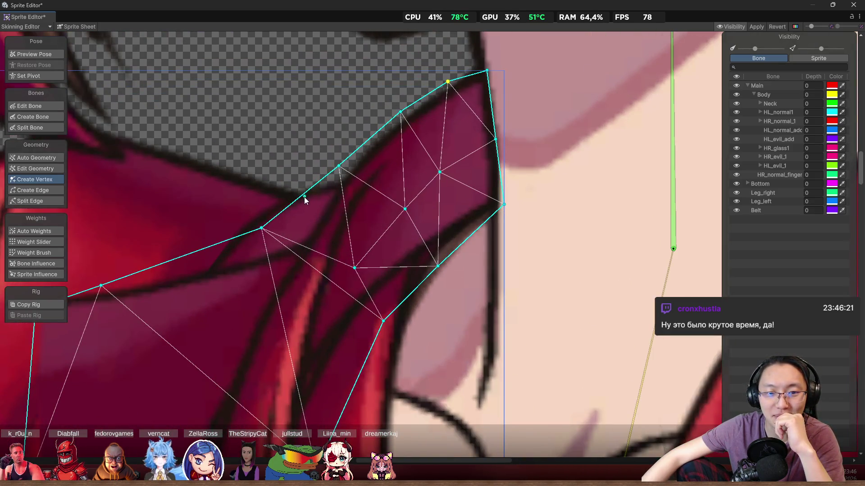
scroll(345, 206, "down", 2)
scroll(345, 205, "down", 4)
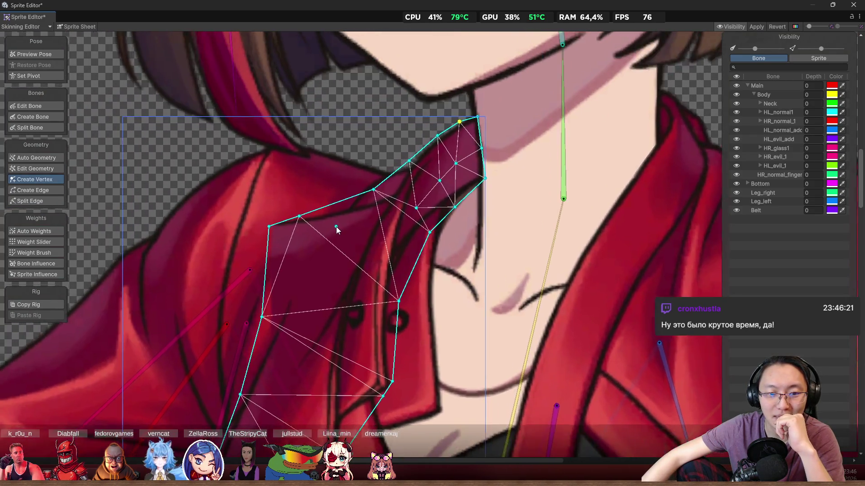
mouse_move(336, 226)
left_mouse_down()
mouse_move(428, 159)
mouse_move(385, 212)
mouse_move(374, 201)
left_mouse_up()
scroll(375, 201, "up", 2)
mouse_move(445, 164)
left_mouse_down()
mouse_move(378, 180)
mouse_move(444, 90)
left_mouse_up()
scroll(456, 150, "down", 3)
scroll(456, 150, "down", 3)
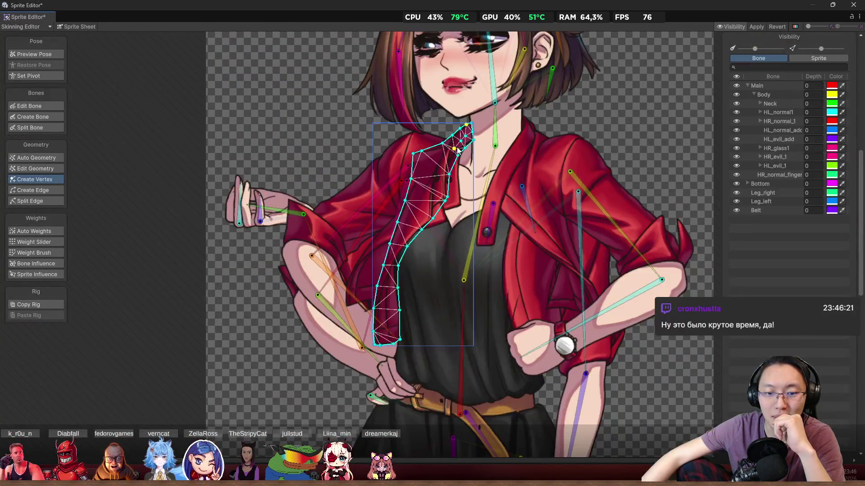
scroll(426, 205, "up", 2)
scroll(427, 205, "up", 1)
left_click(426, 205)
scroll(461, 150, "down", 2)
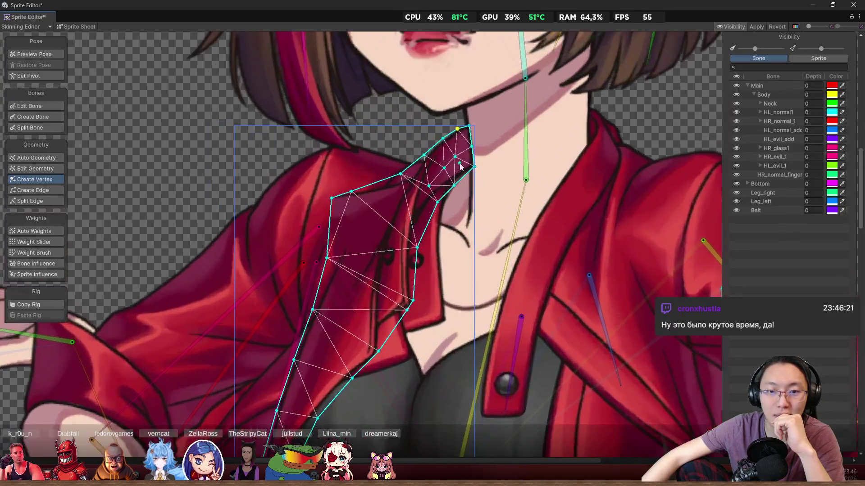
scroll(469, 149, "up", 4)
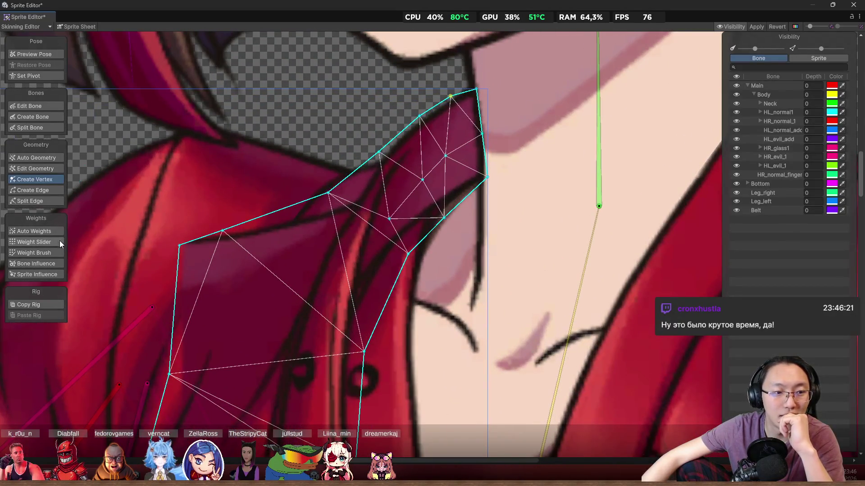
- Choose the Weight Brush with the Neck bone selected
left_click(58, 243)
scroll(585, 113, "down", 2)
left_click(592, 109)
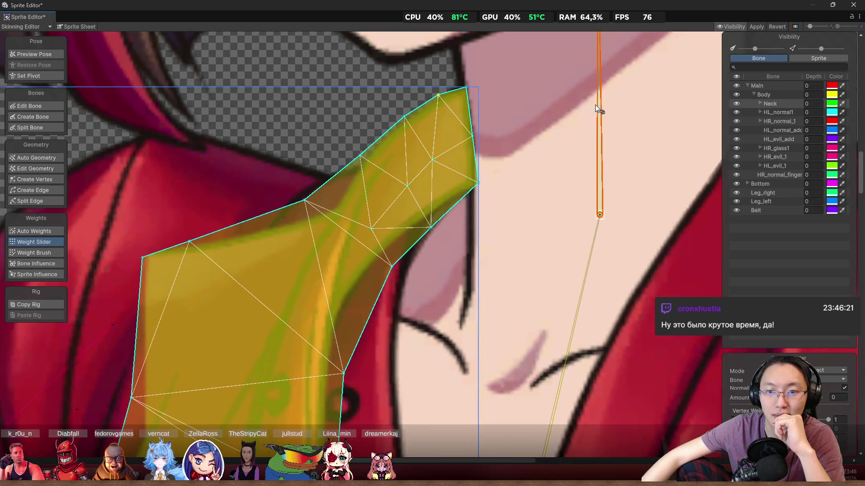
scroll(580, 96, "up", 3)
scroll(479, 99, "up", 1)
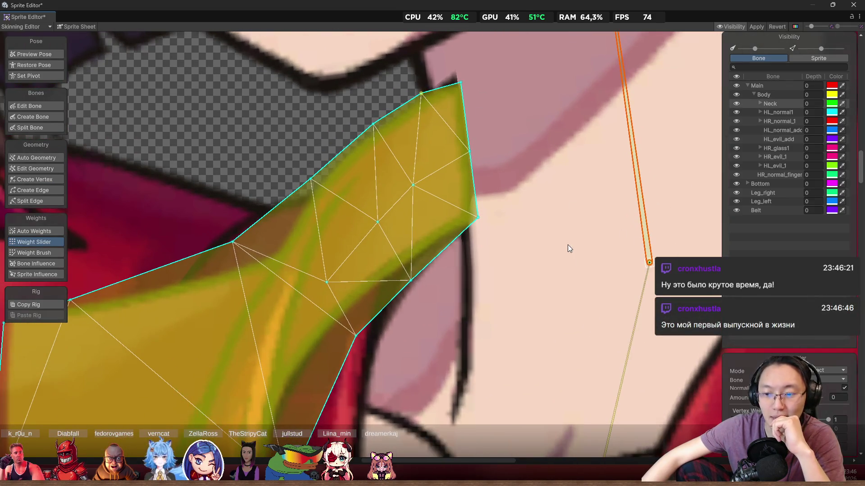
left_click(57, 252)
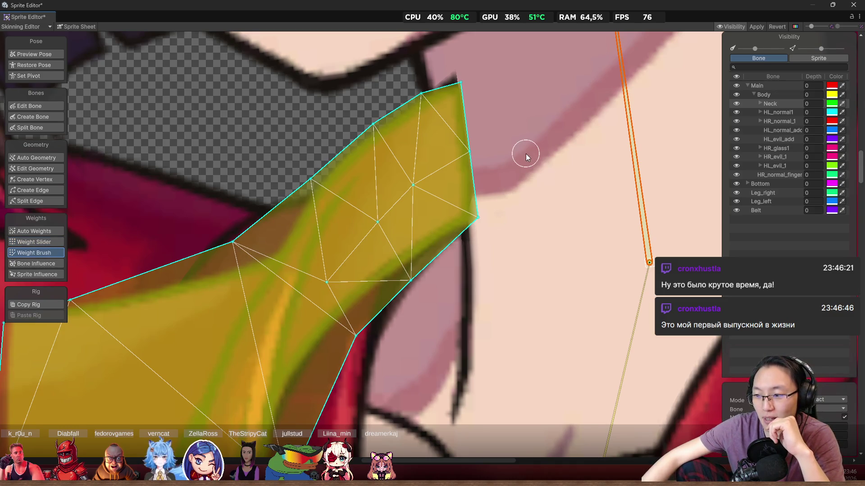
scroll(554, 162, "up", 1)
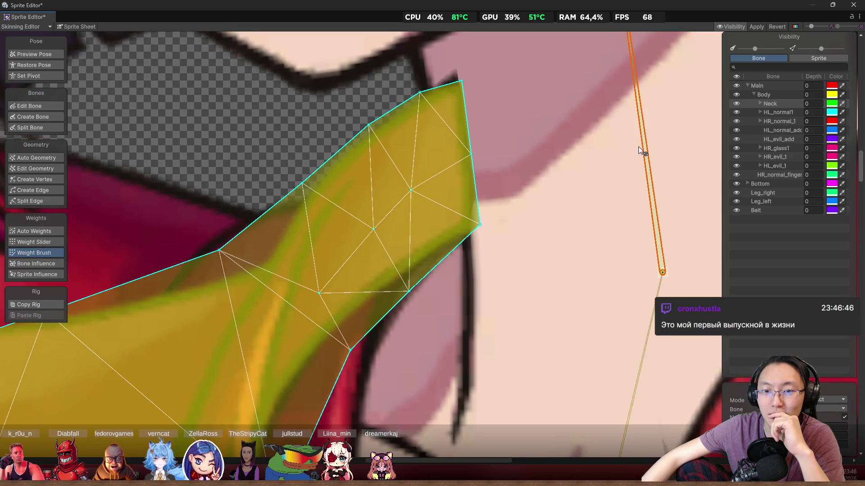
left_click(638, 147)
- Paint Neck-bone weight onto the collar tip and top edge, bending the neck to test
mouse_move(479, 151)
left_mouse_down()
mouse_move(466, 235)
mouse_move(479, 234)
mouse_move(469, 146)
mouse_move(469, 244)
mouse_move(474, 200)
mouse_move(449, 99)
mouse_move(473, 90)
mouse_move(443, 99)
mouse_move(455, 106)
mouse_move(388, 114)
mouse_move(419, 118)
mouse_move(374, 143)
mouse_move(353, 141)
mouse_move(369, 124)
mouse_move(342, 151)
mouse_move(387, 195)
mouse_move(415, 179)
mouse_move(378, 198)
left_mouse_up()
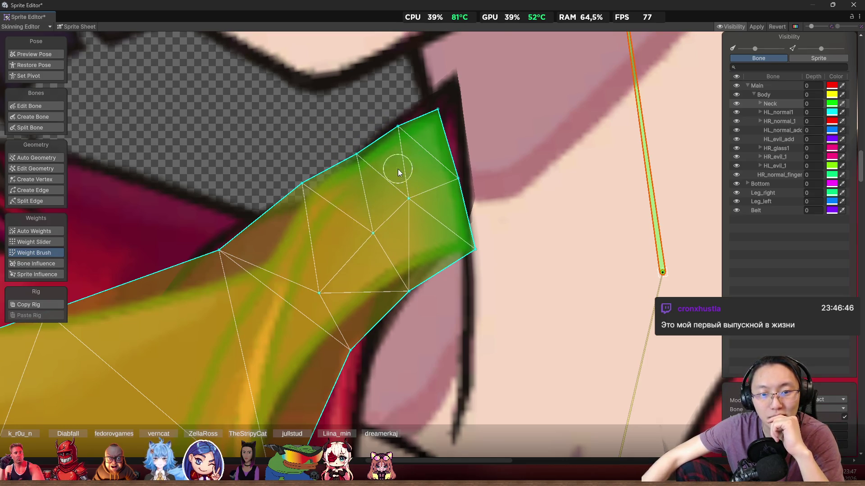
scroll(495, 165, "down", 3)
mouse_move(588, 133)
left_mouse_down()
mouse_move(616, 100)
mouse_move(572, 98)
left_mouse_up()
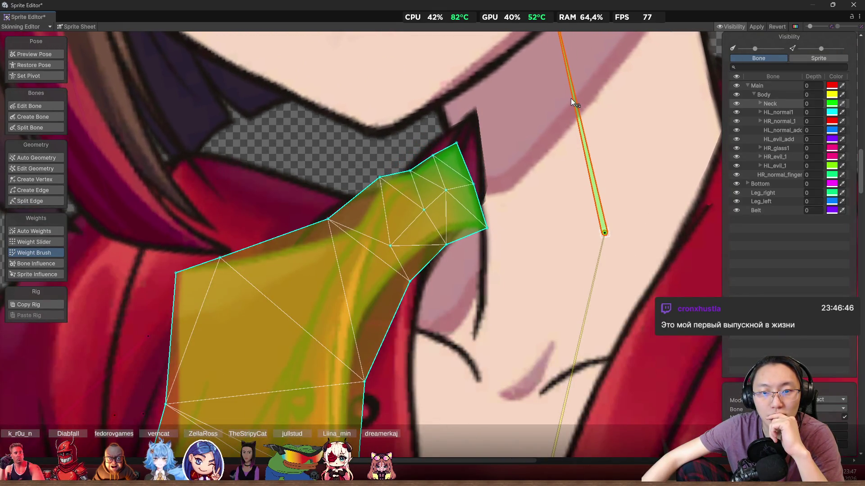
scroll(399, 159, "up", 3)
mouse_move(364, 206)
left_mouse_down()
mouse_move(353, 205)
mouse_move(344, 215)
mouse_move(358, 214)
mouse_move(351, 218)
left_mouse_up()
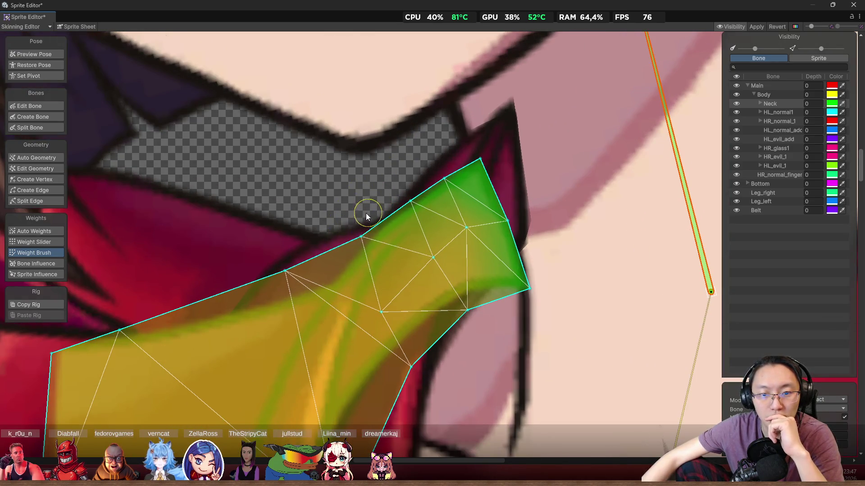
scroll(482, 203, "down", 3)
mouse_move(547, 139)
left_mouse_down()
mouse_move(577, 107)
mouse_move(553, 110)
left_mouse_up()
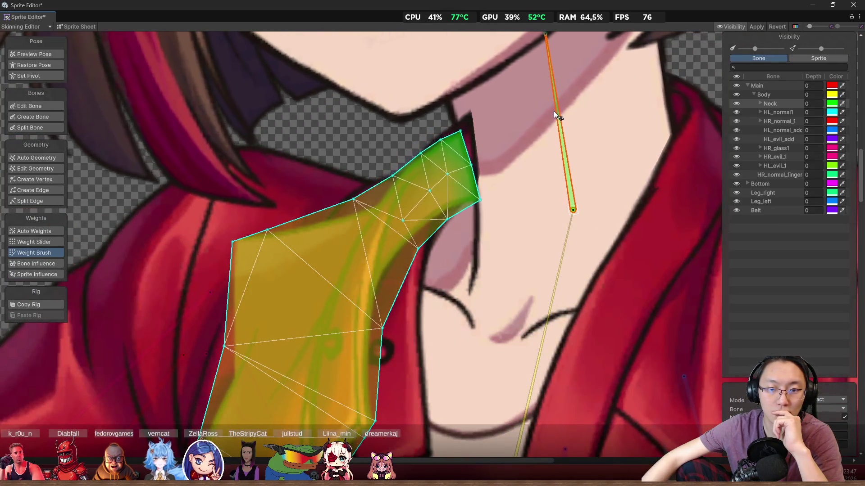
- Paint more Neck weight onto the collar tip, tilting the neck between strokes to check
scroll(452, 196, "up", 3)
mouse_move(435, 240)
left_mouse_down()
mouse_move(440, 245)
mouse_move(405, 263)
mouse_move(378, 306)
mouse_move(363, 252)
mouse_move(326, 247)
left_mouse_up()
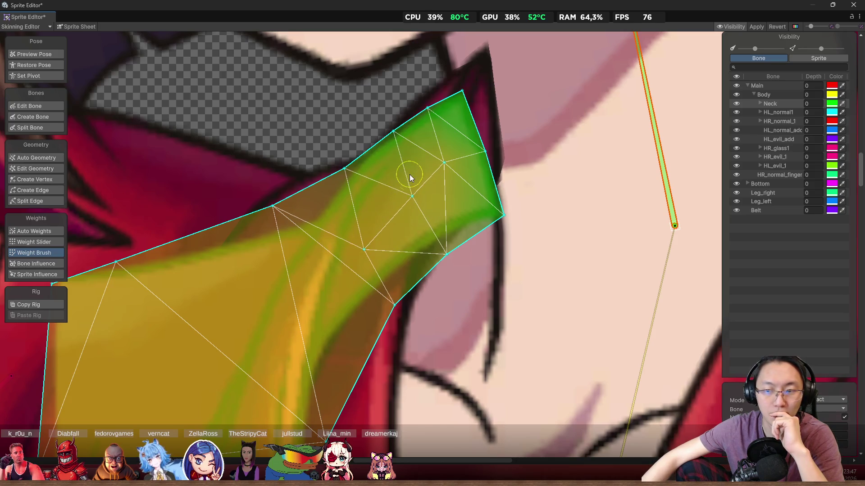
scroll(486, 174, "down", 3)
mouse_move(553, 136)
left_mouse_down()
mouse_move(571, 115)
mouse_move(547, 110)
mouse_move(573, 102)
mouse_move(551, 106)
left_mouse_up()
scroll(431, 174, "up", 5)
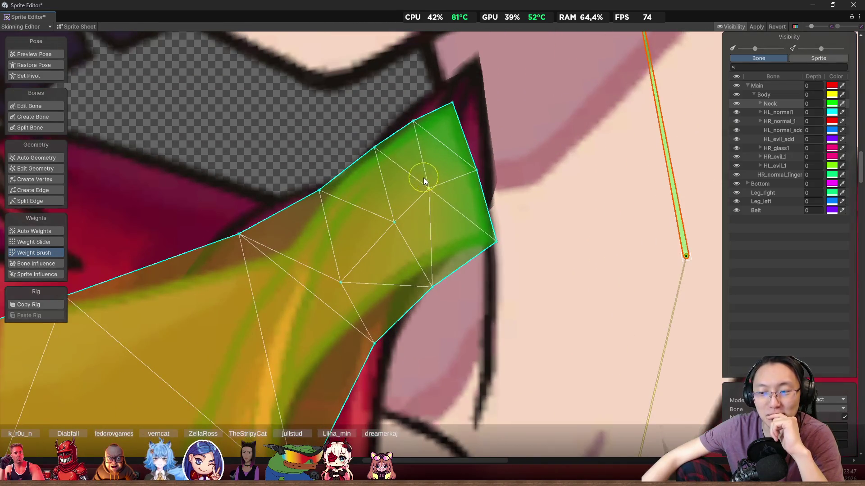
mouse_move(423, 178)
left_mouse_down()
mouse_move(407, 182)
mouse_move(373, 224)
mouse_move(393, 211)
left_mouse_up()
scroll(393, 212, "down", 5)
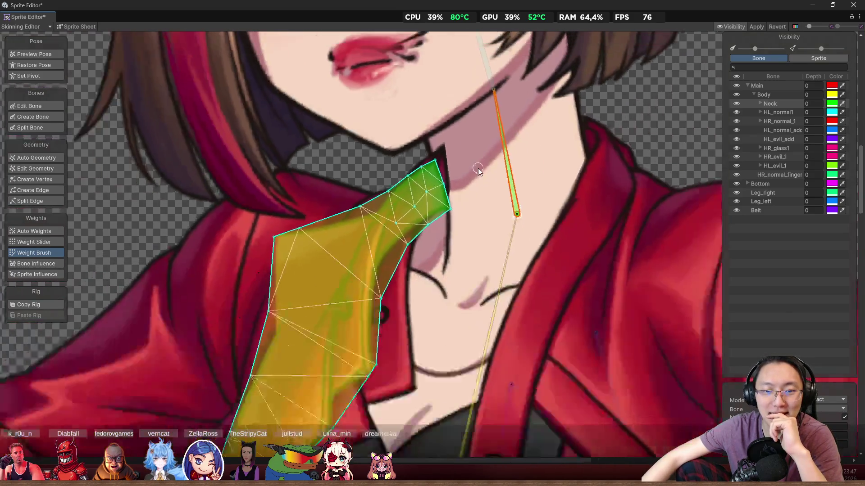
mouse_move(498, 146)
left_mouse_down()
mouse_move(520, 117)
mouse_move(488, 106)
mouse_move(525, 104)
mouse_move(499, 102)
mouse_move(517, 96)
mouse_move(442, 113)
left_mouse_up()
- Enter Preview Pose, rotate the neck and select the collar sprites beside it
left_click(36, 54)
scroll(372, 159, "up", 3)
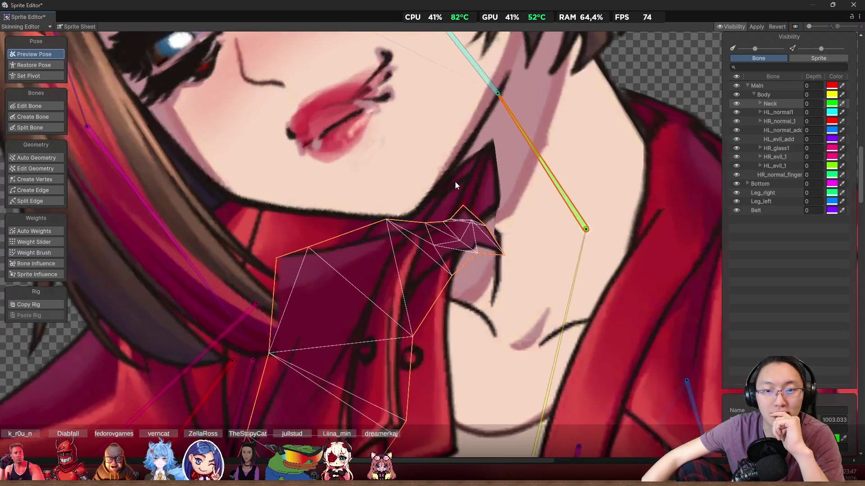
left_click(476, 177)
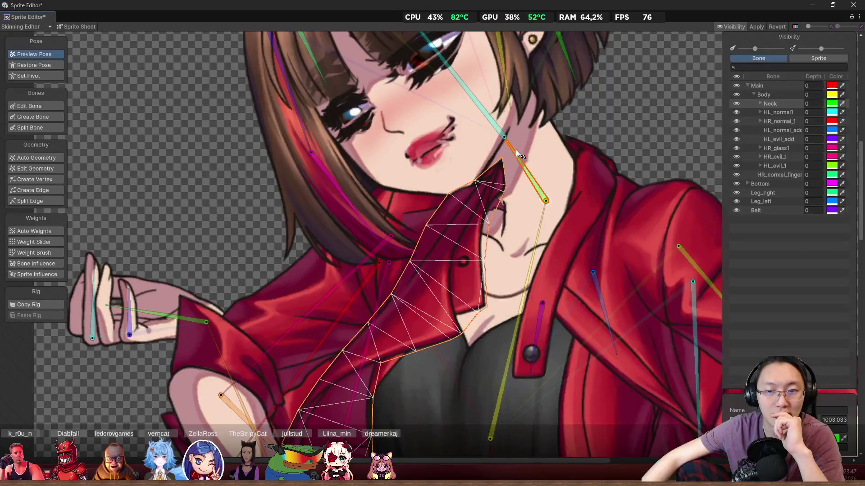
mouse_move(517, 151)
left_mouse_down()
mouse_move(593, 139)
mouse_move(581, 136)
left_mouse_up()
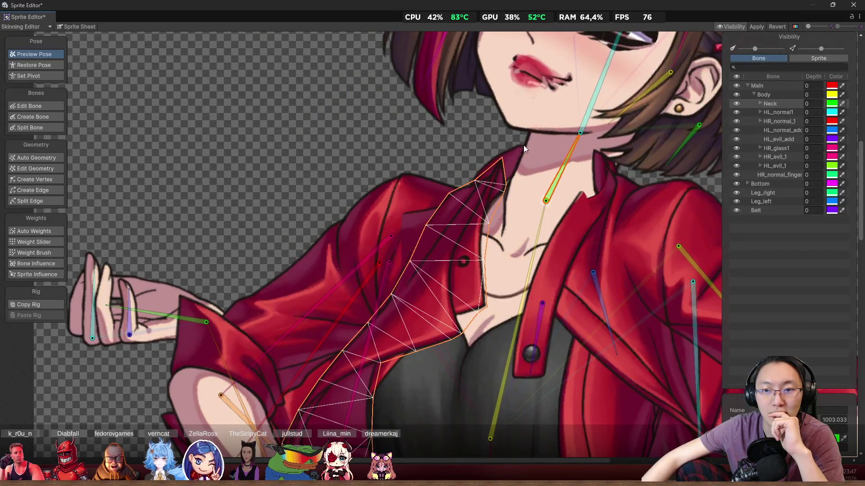
left_click(520, 152)
left_click(502, 157)
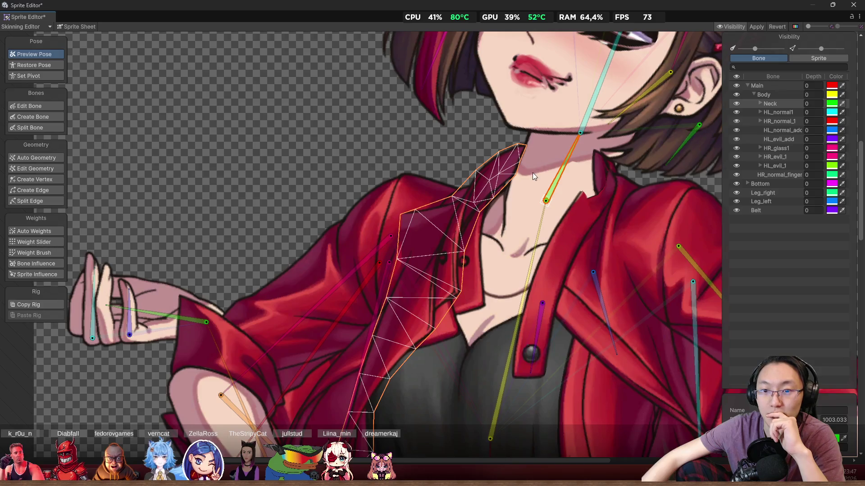
scroll(533, 172, "up", 3)
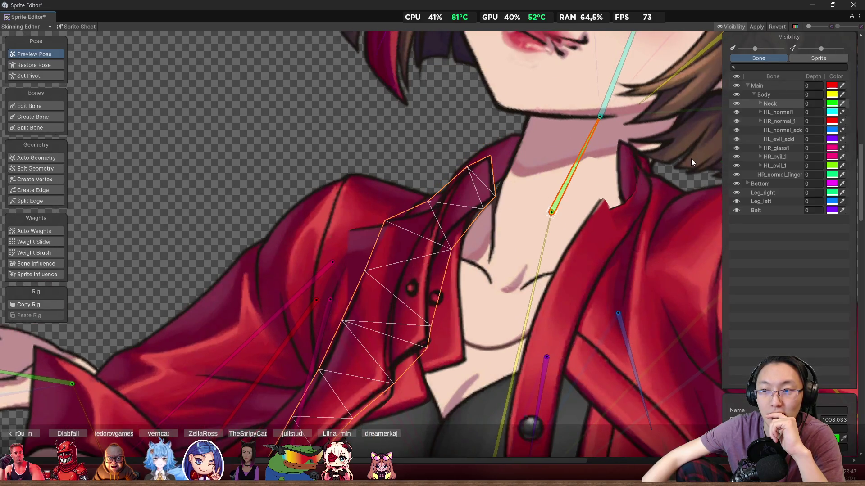
- Hide the overlapping куртка jacket layers in the Sprite visibility list
left_click(817, 59)
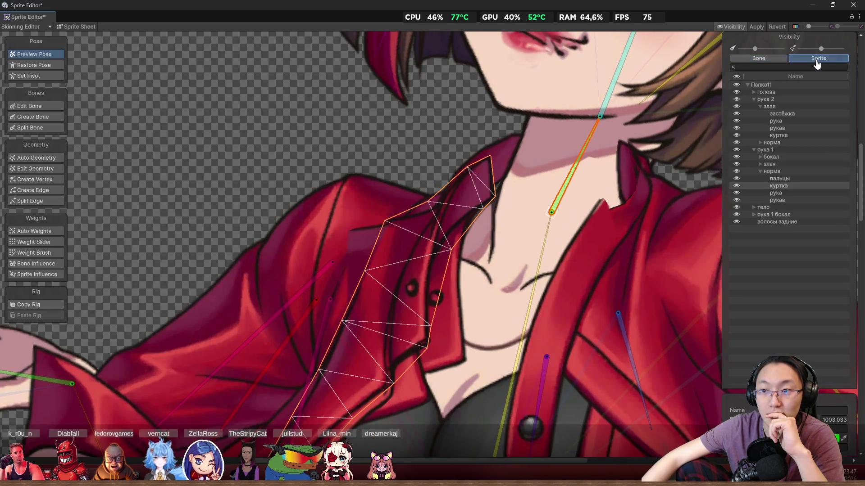
left_click(736, 186)
left_click(470, 204)
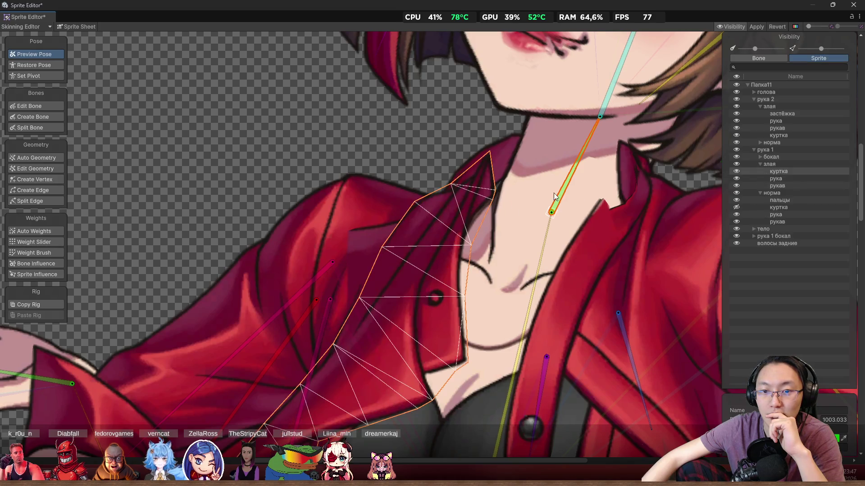
left_click(736, 171)
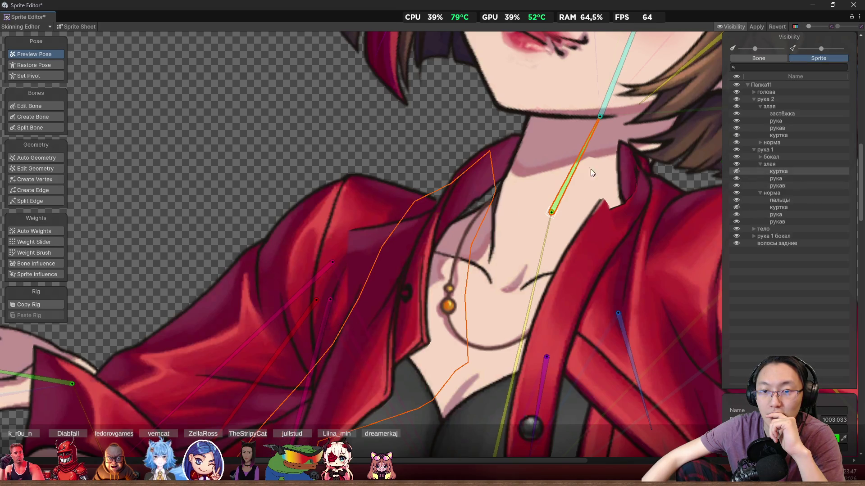
- Restore the pose, select the бокал collar sprite and switch to weight painting
mouse_move(594, 125)
left_mouse_down()
mouse_move(530, 120)
mouse_move(575, 107)
left_mouse_up()
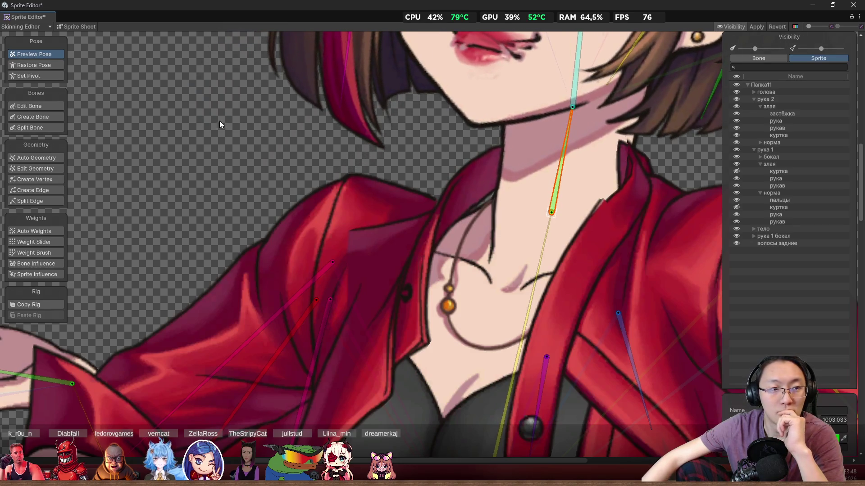
left_click(51, 66)
scroll(358, 194, "down", 10)
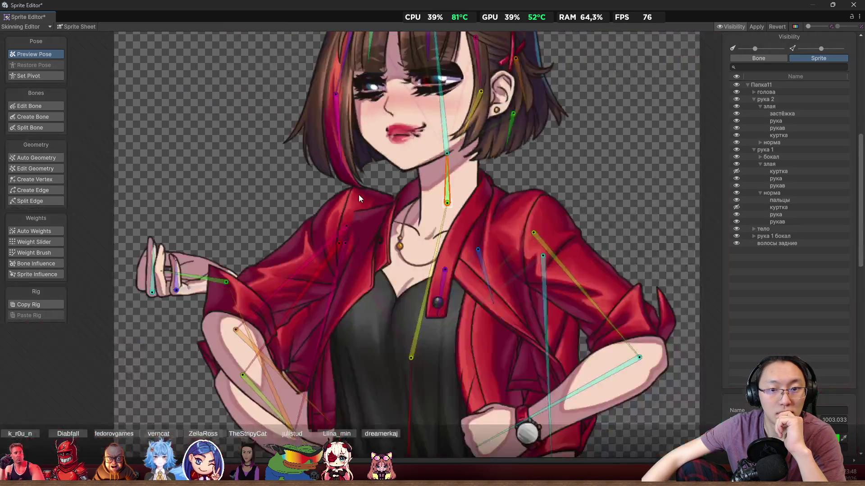
scroll(359, 197, "up", 10)
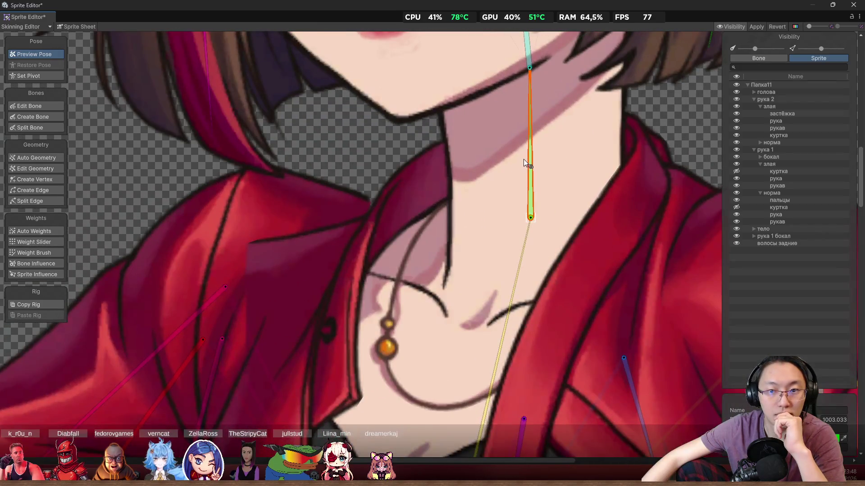
mouse_move(524, 160)
left_mouse_down()
mouse_move(504, 152)
mouse_move(520, 146)
mouse_move(496, 145)
left_mouse_up()
scroll(413, 206, "up", 3)
left_click(413, 219)
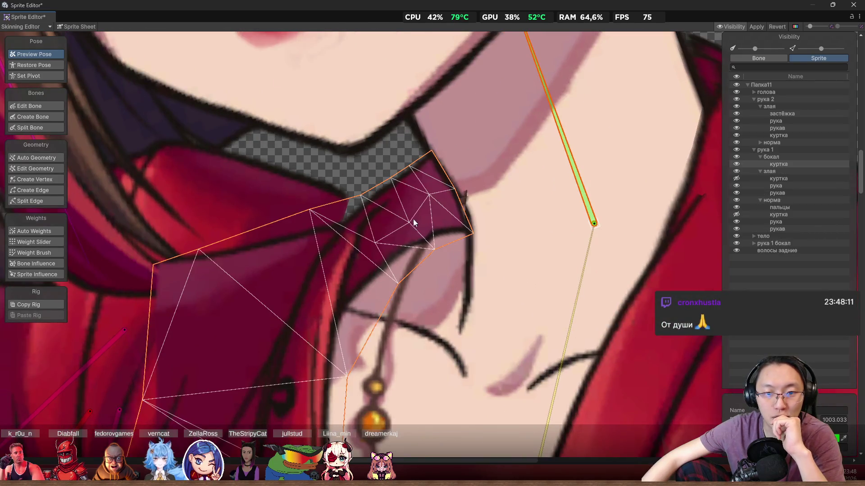
scroll(412, 219, "up", 2)
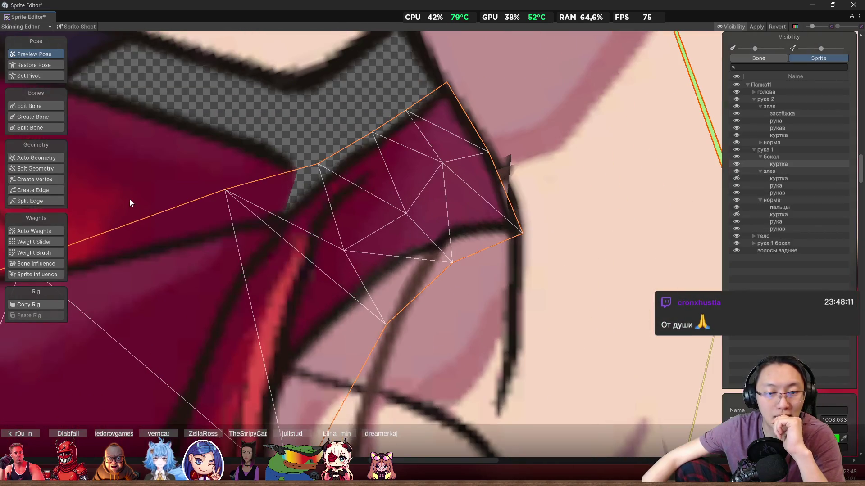
left_click(45, 253)
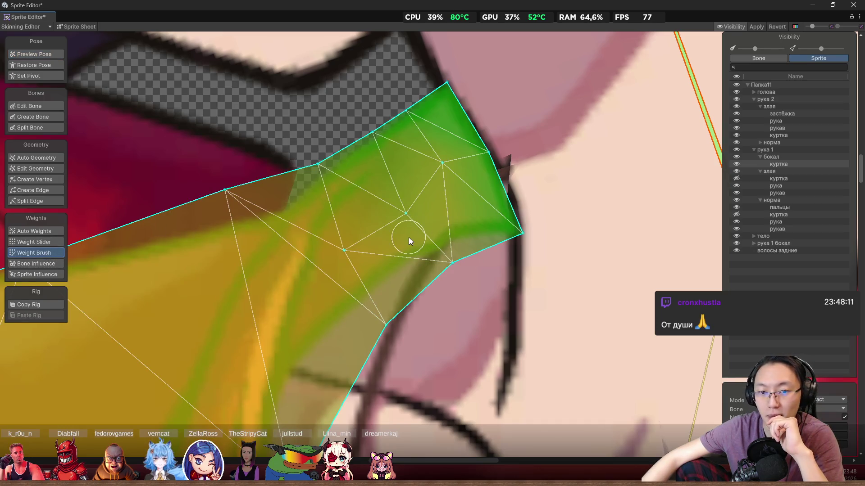
- Undo the last two edits and bend the neck to test the collar weights
key("ctrl+z")
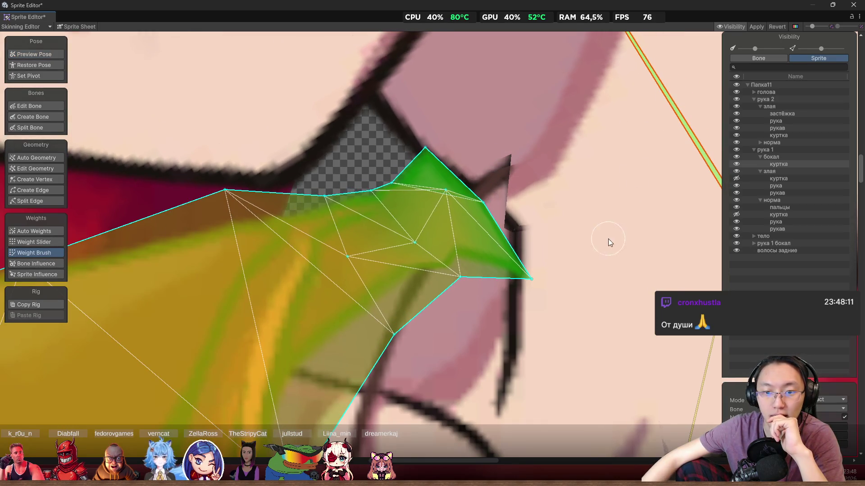
key("ctrl+z")
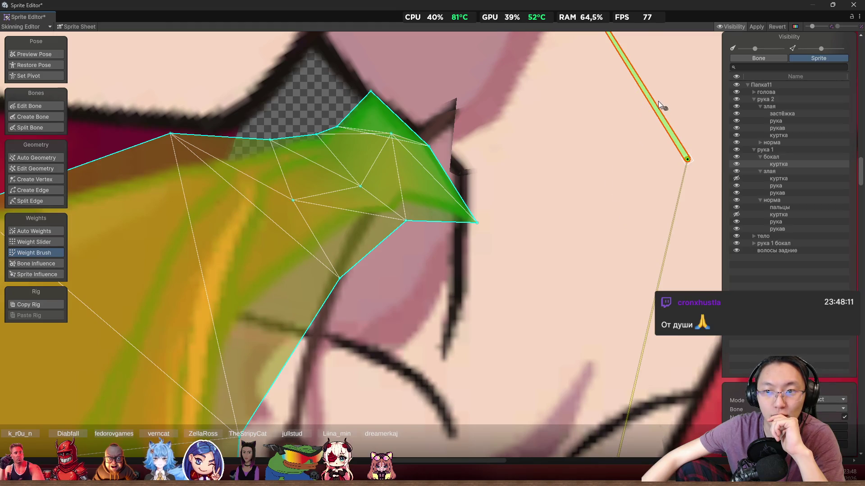
mouse_move(659, 103)
left_mouse_down()
mouse_move(688, 91)
mouse_move(670, 88)
left_mouse_up()
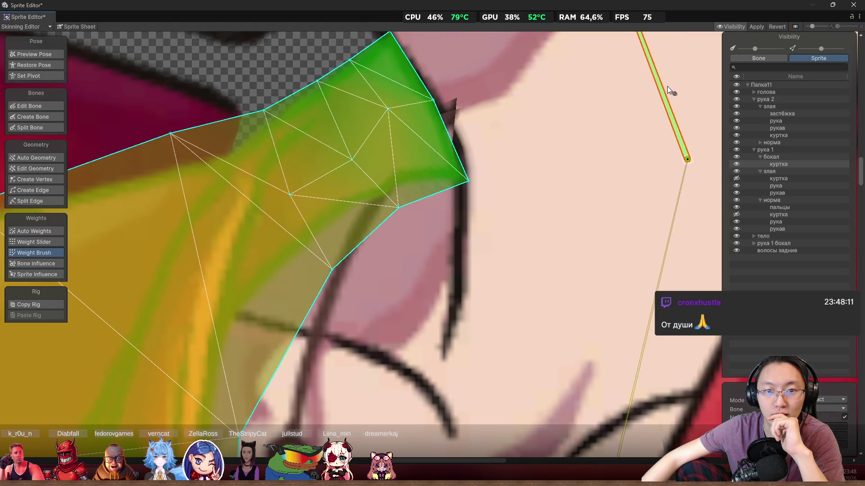
scroll(358, 121, "up", 2)
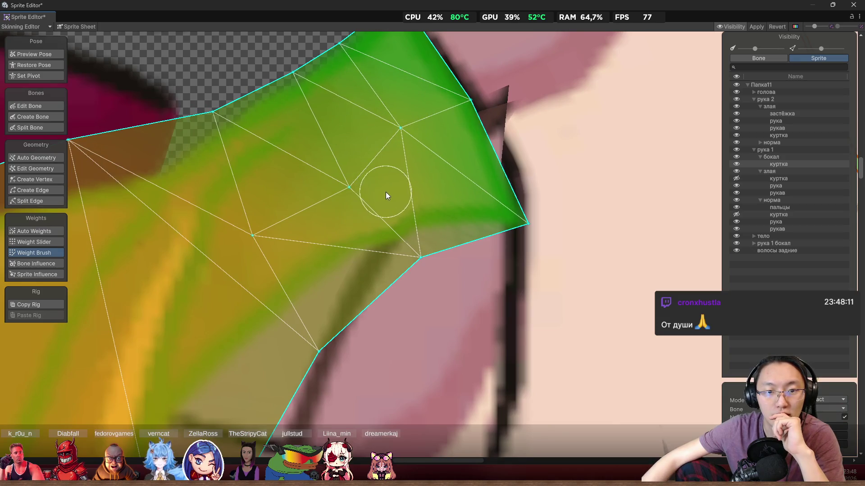
scroll(450, 196, "down", 6)
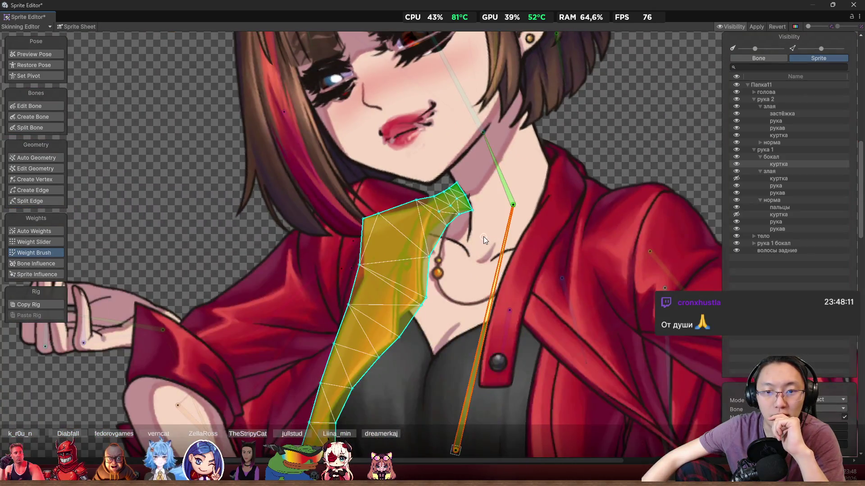
scroll(473, 212, "up", 5)
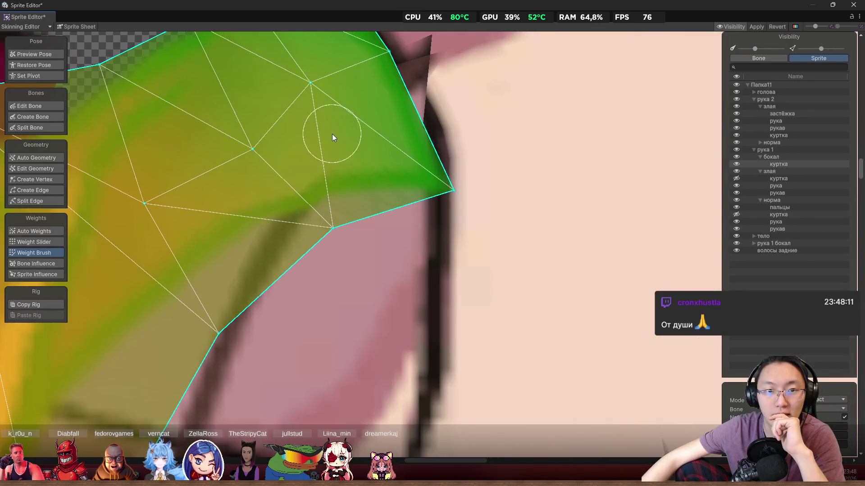
- Paint Neck weight on the бокал collar tip and rotate the neck upright to verify
left_click_drag(253, 178, 252, 178)
scroll(431, 204, "down", 5)
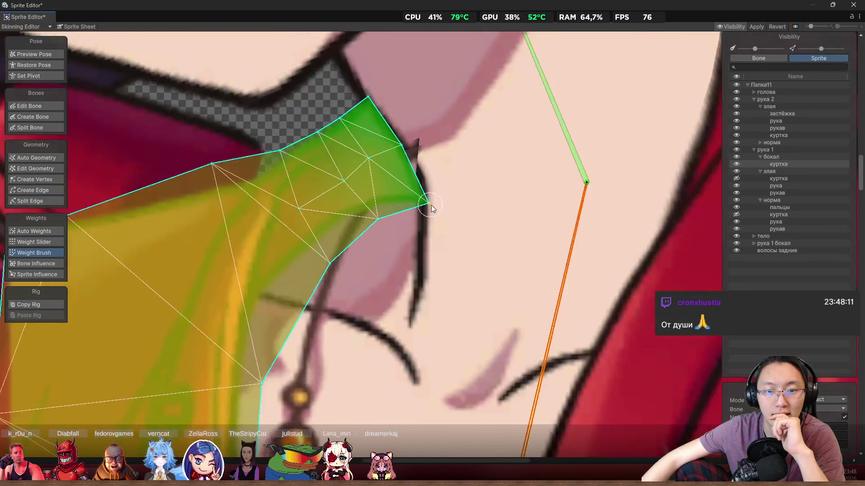
scroll(515, 155, "up", 1)
left_click(517, 151)
mouse_move(534, 129)
left_mouse_down()
mouse_move(507, 134)
mouse_move(531, 123)
mouse_move(485, 133)
mouse_move(444, 174)
mouse_move(485, 132)
mouse_move(545, 113)
mouse_move(513, 115)
left_mouse_up()
scroll(514, 115, "down", 5)
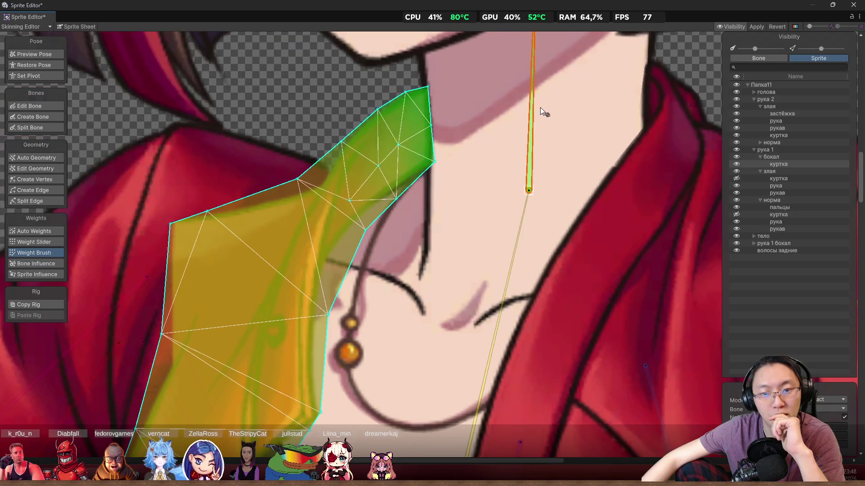
left_click(737, 165)
- Toggle the злая group and jacket layer visibility off and back on
left_click(737, 172)
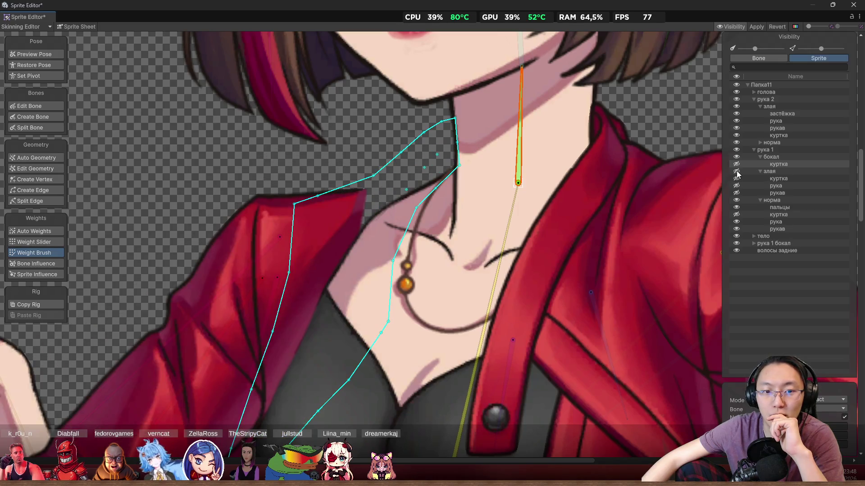
left_click(736, 172)
left_click(736, 172)
left_click(737, 172)
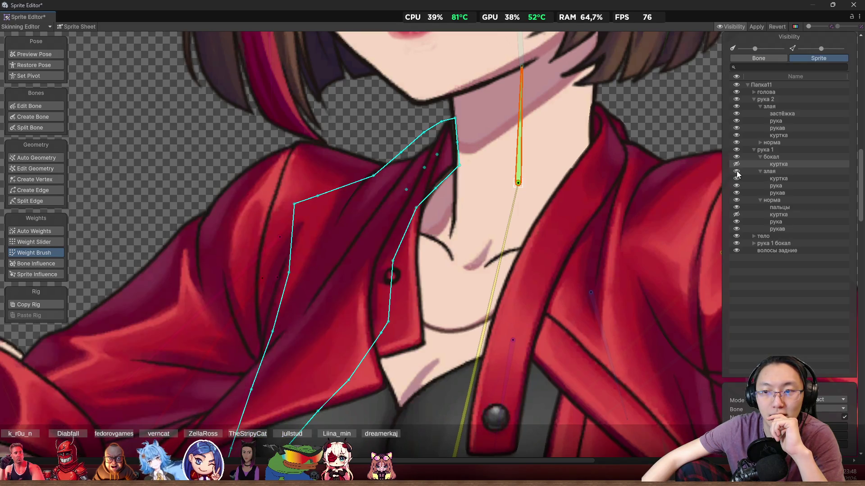
left_click(737, 178)
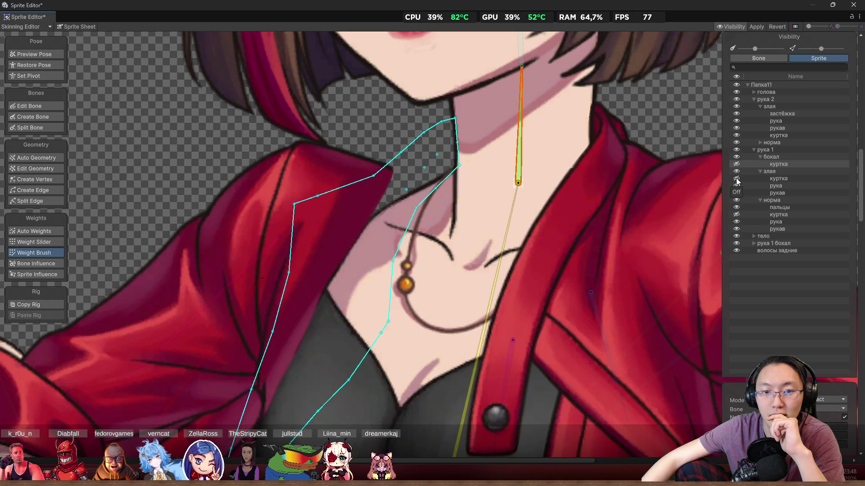
left_click(737, 179)
scroll(535, 123, "up", 2)
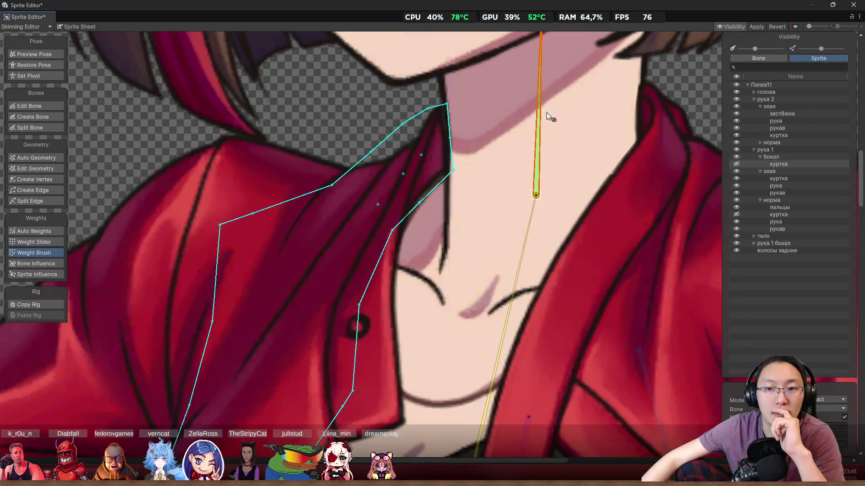
- Preview the bent-neck pose, select the left collar jacket sprite and choose Create Vertex
left_click_drag(546, 112, 520, 104)
left_click(34, 54)
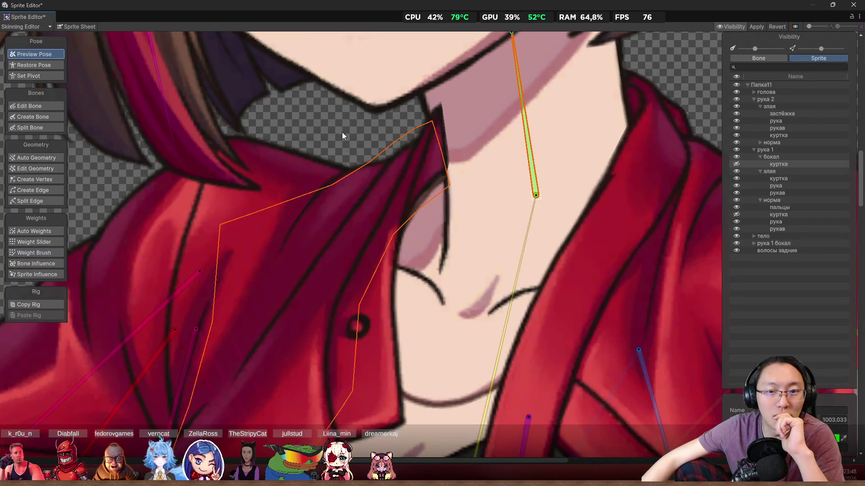
left_click(405, 167)
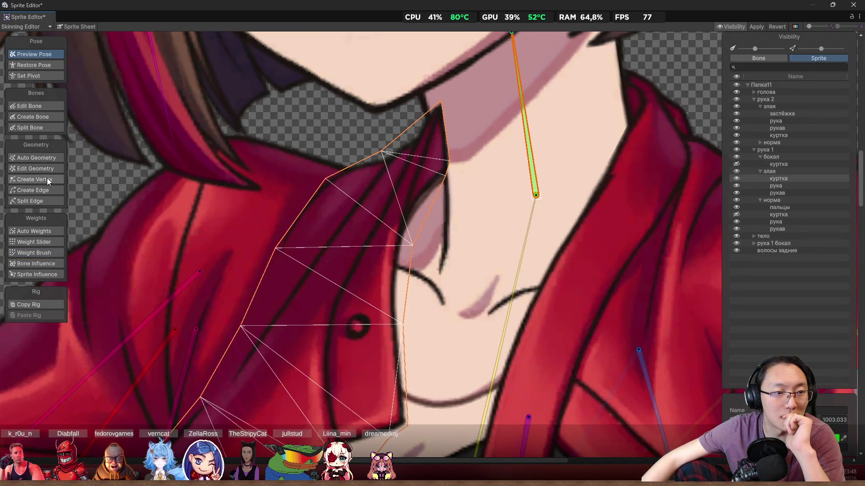
left_click(49, 190)
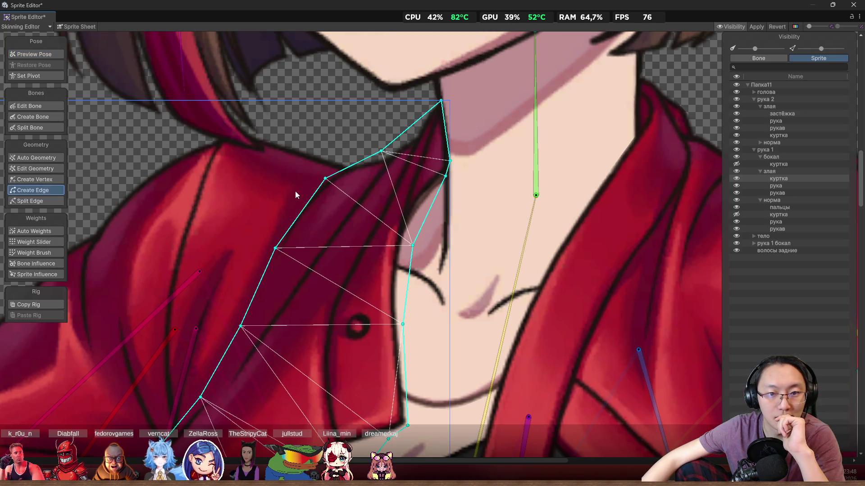
left_click(53, 180)
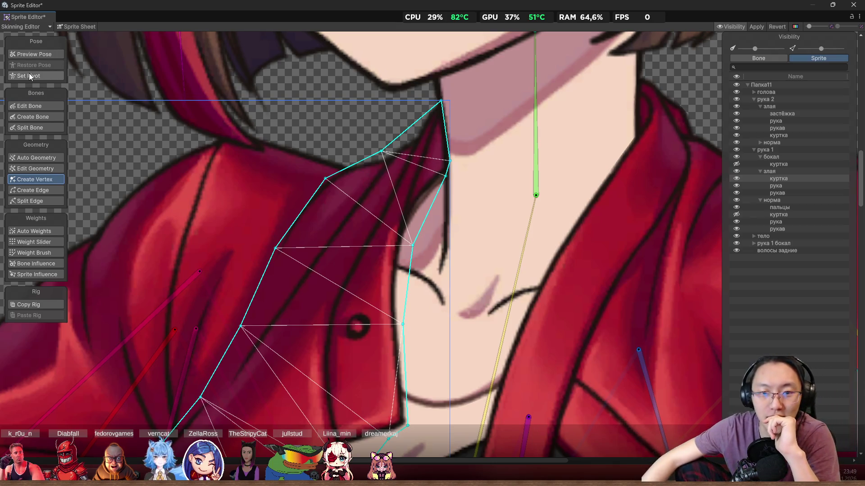
- Add seven interior vertices across the left collar's upper tip and body
scroll(389, 160, "up", 3)
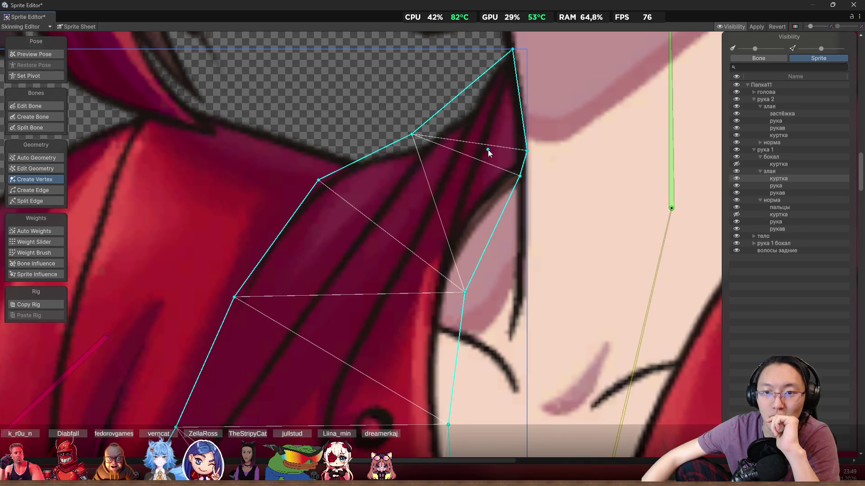
left_click(484, 150)
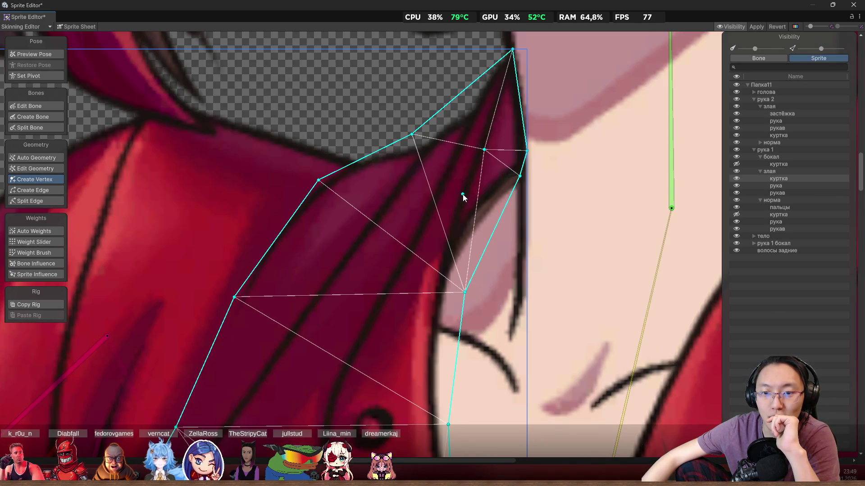
left_click(448, 202)
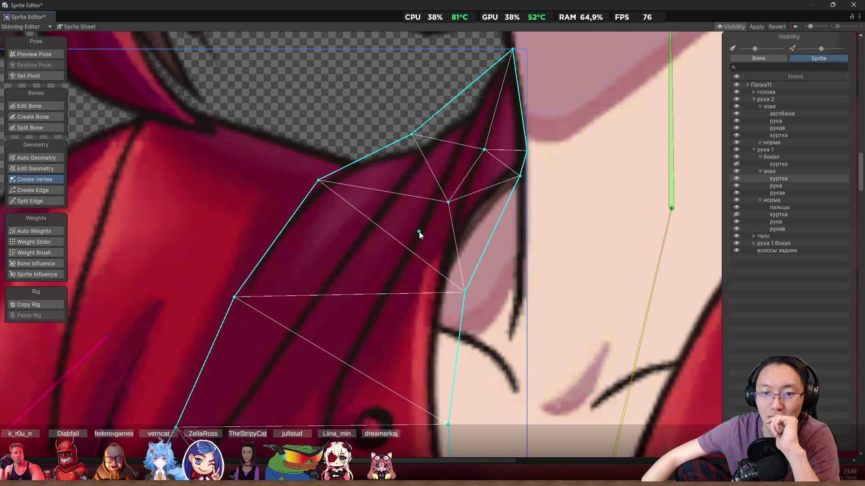
left_click(409, 258)
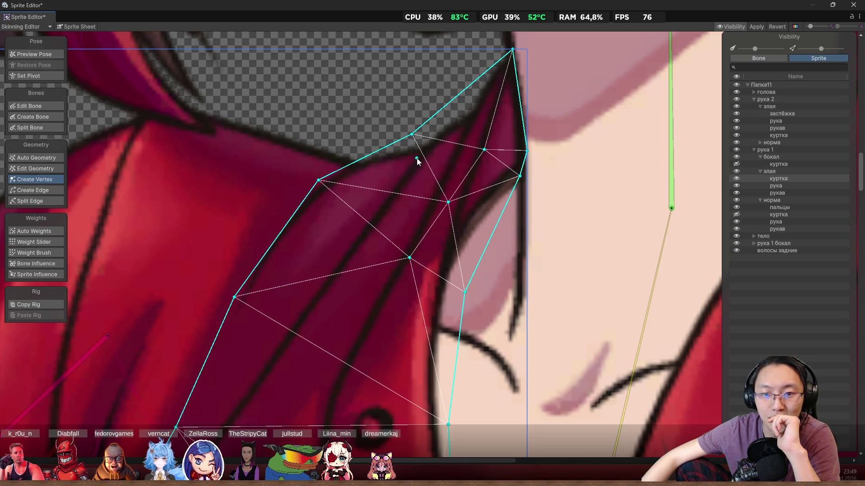
left_click(414, 157)
left_click(384, 200)
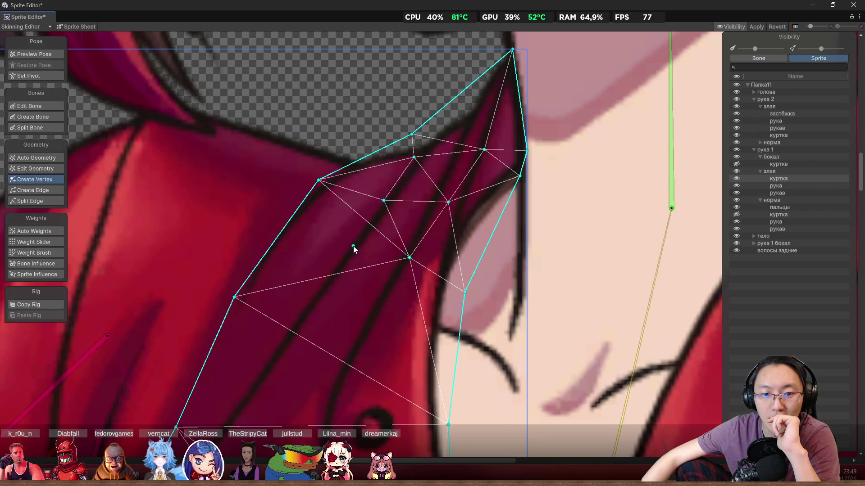
left_click(353, 246)
left_click(445, 130)
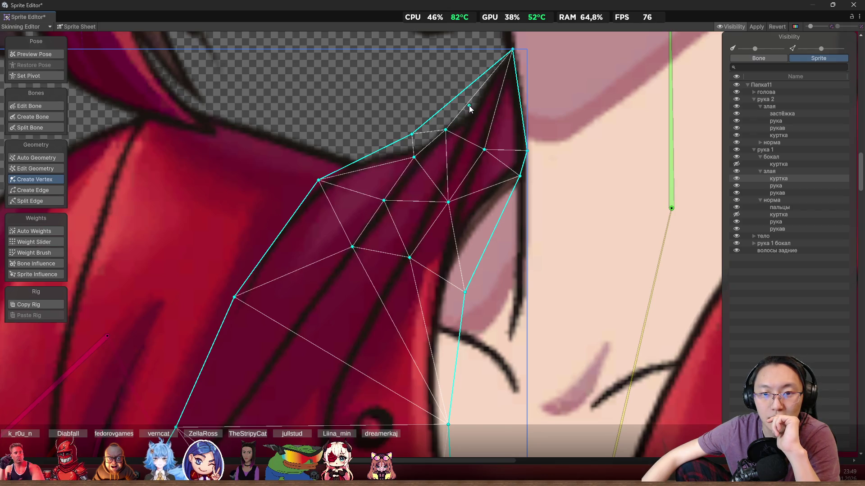
scroll(468, 112, "down", 3)
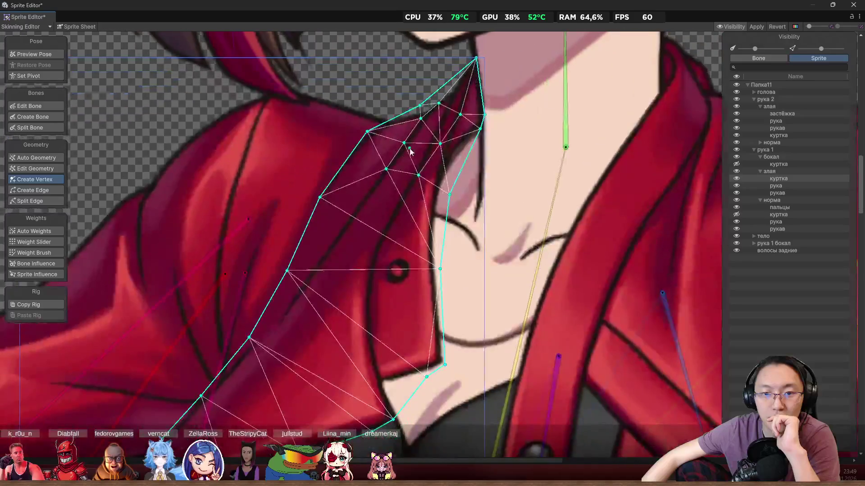
scroll(415, 170, "up", 4)
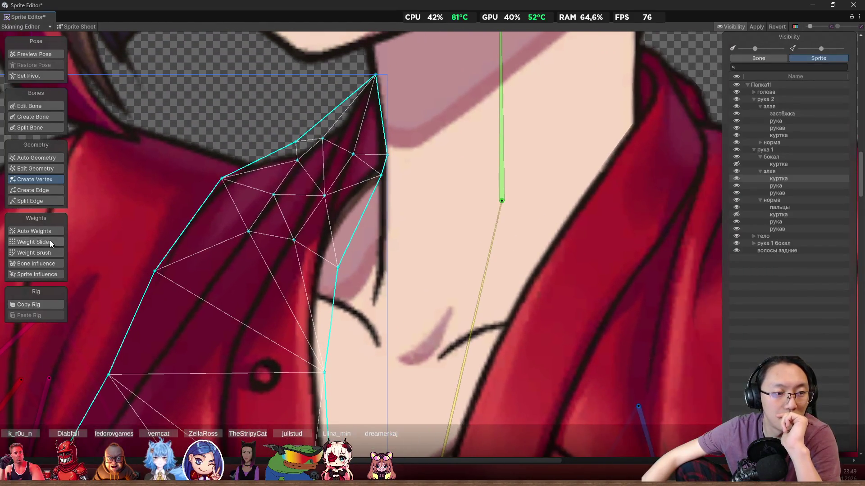
- Switch to the Weight Brush and paint neck-bone weight onto the left collar's upper tip
left_click(50, 243)
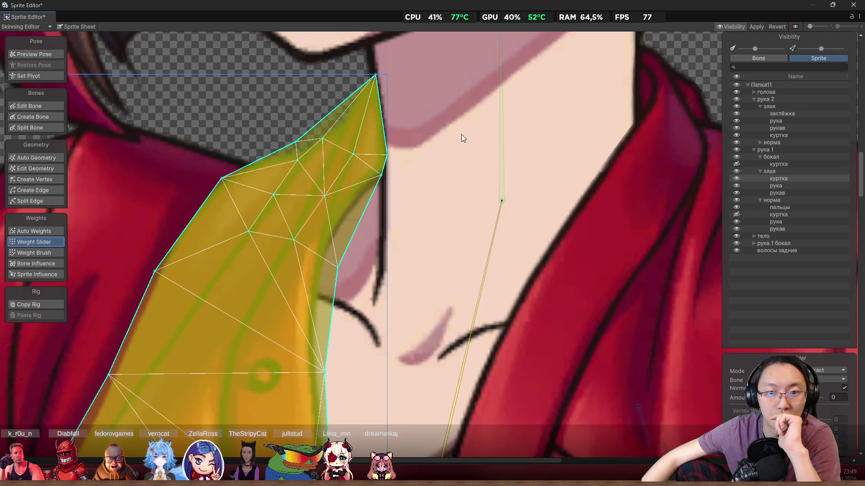
left_click_drag(499, 127, 489, 108)
left_click_drag(355, 118, 406, 138)
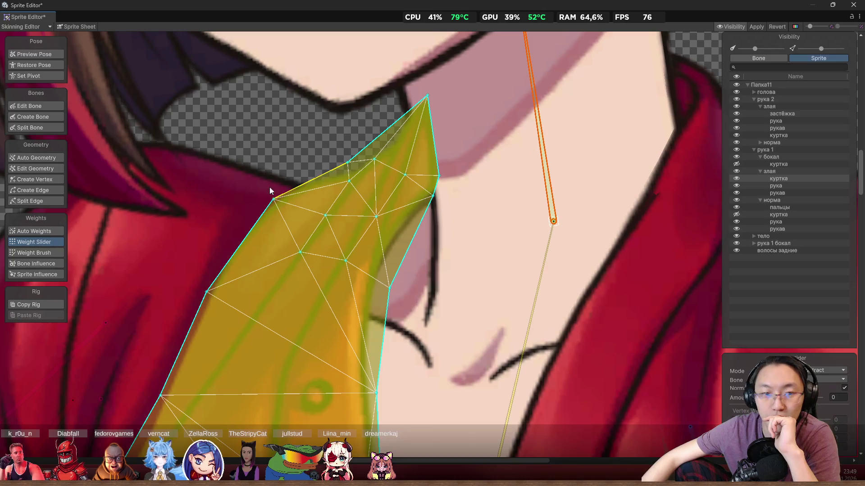
left_click(45, 252)
scroll(380, 159, "up", 2)
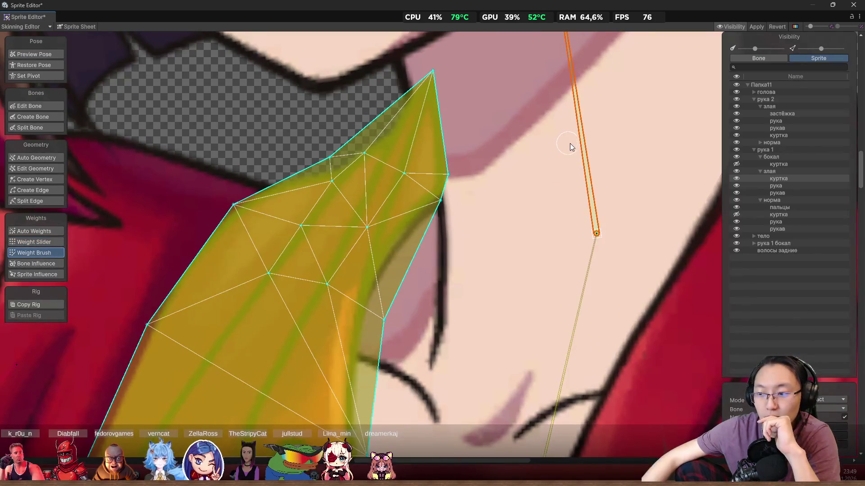
mouse_move(465, 88)
left_mouse_down()
mouse_move(440, 82)
mouse_move(386, 90)
mouse_move(434, 97)
left_mouse_up()
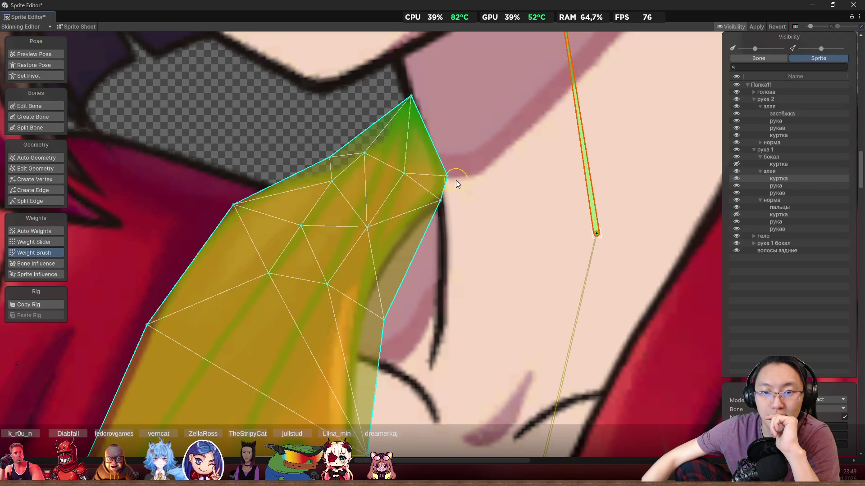
- Extend neck weight along the collar's right edge and deeper in, swinging the neck bone to test
mouse_move(442, 212)
left_mouse_down()
mouse_move(437, 217)
mouse_move(449, 193)
mouse_move(439, 221)
mouse_move(451, 205)
left_mouse_up()
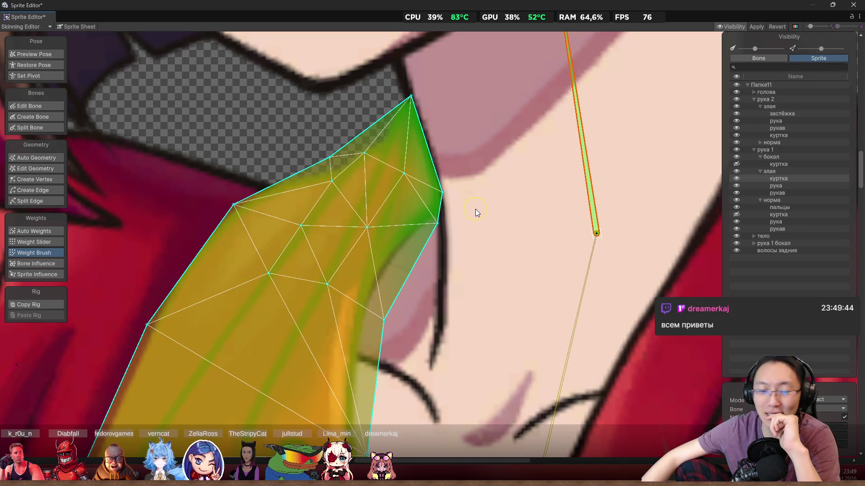
left_click_drag(452, 202, 444, 189)
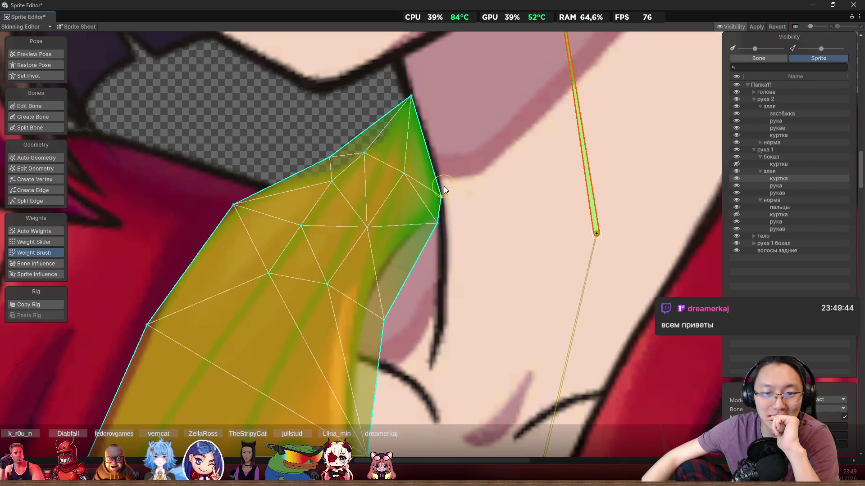
mouse_move(572, 104)
left_mouse_down()
mouse_move(603, 90)
mouse_move(564, 98)
left_mouse_up()
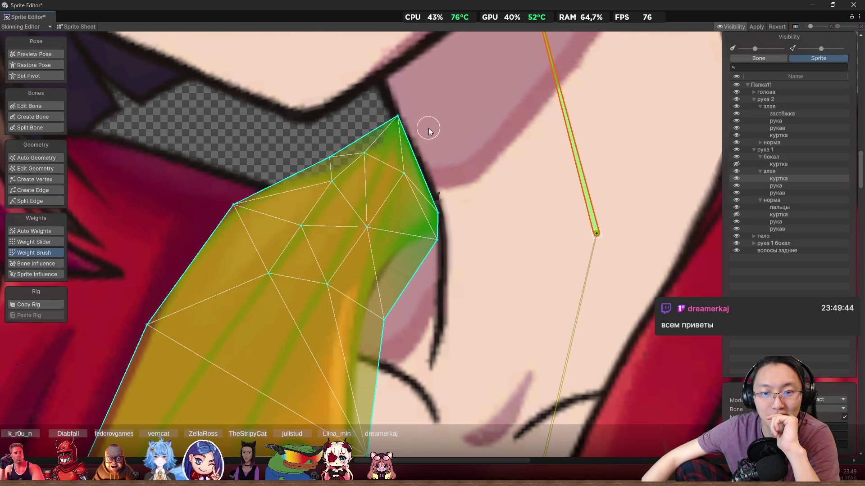
mouse_move(409, 169)
left_mouse_down()
mouse_move(358, 234)
mouse_move(367, 209)
mouse_move(327, 280)
left_mouse_up()
mouse_move(561, 128)
left_mouse_down()
mouse_move(590, 113)
mouse_move(559, 120)
left_mouse_up()
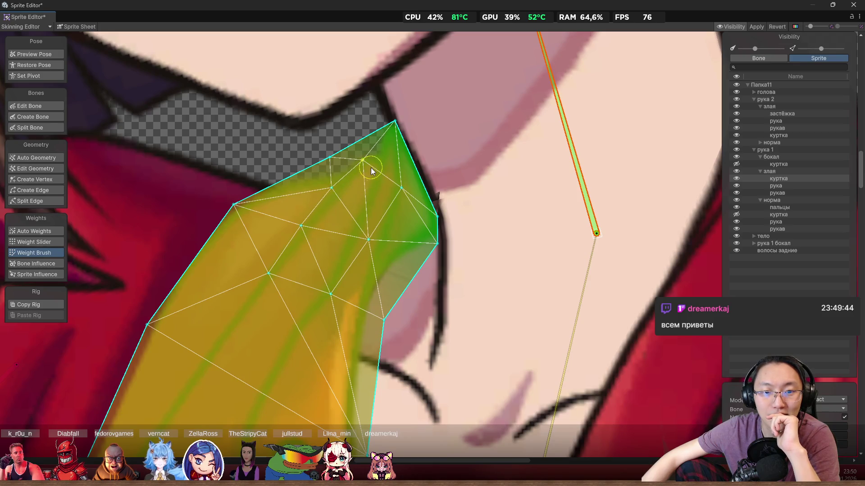
- Touch up weight near the collar's top edge and check the bend in Preview Pose
mouse_move(362, 182)
left_mouse_down()
mouse_move(344, 201)
mouse_move(368, 169)
mouse_move(318, 221)
mouse_move(298, 218)
left_mouse_up()
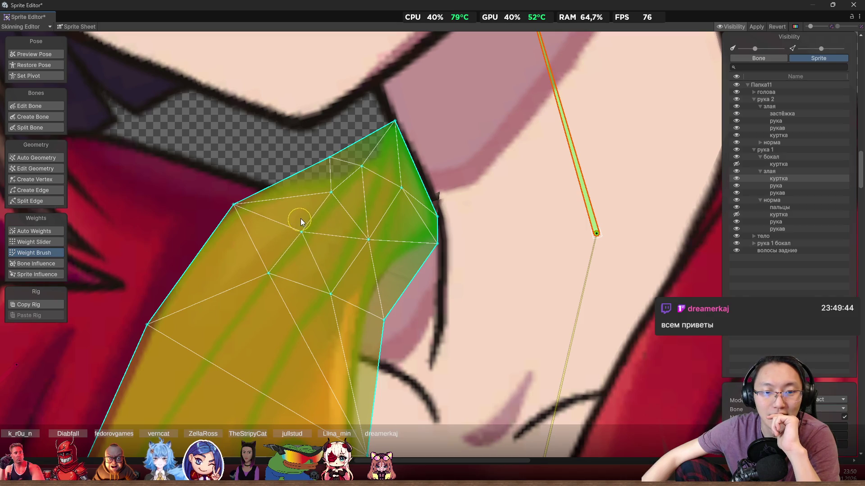
scroll(377, 182, "down", 3)
left_click_drag(490, 130, 520, 110)
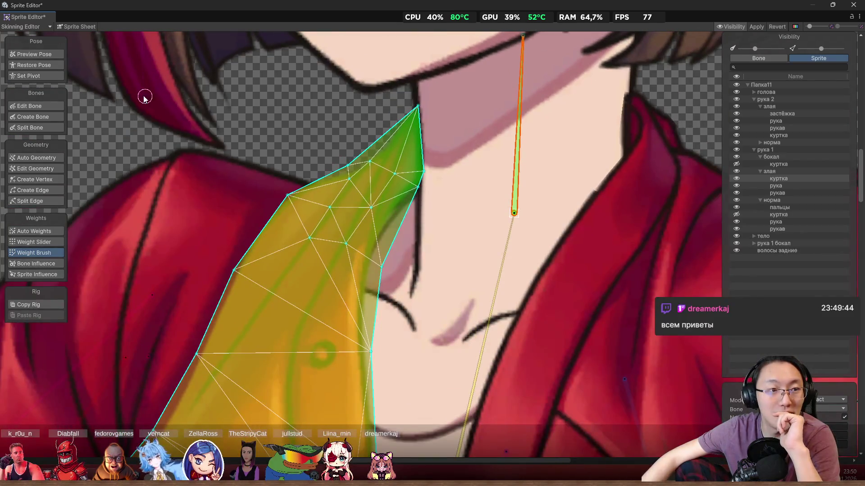
left_click(59, 58)
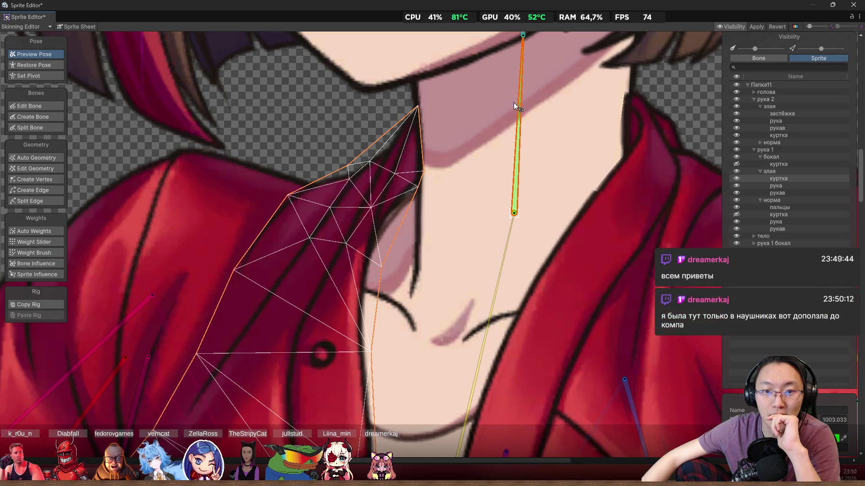
- Test-bend the neck bone, then paint more neck weight onto the collar
left_click_drag(514, 101, 476, 91)
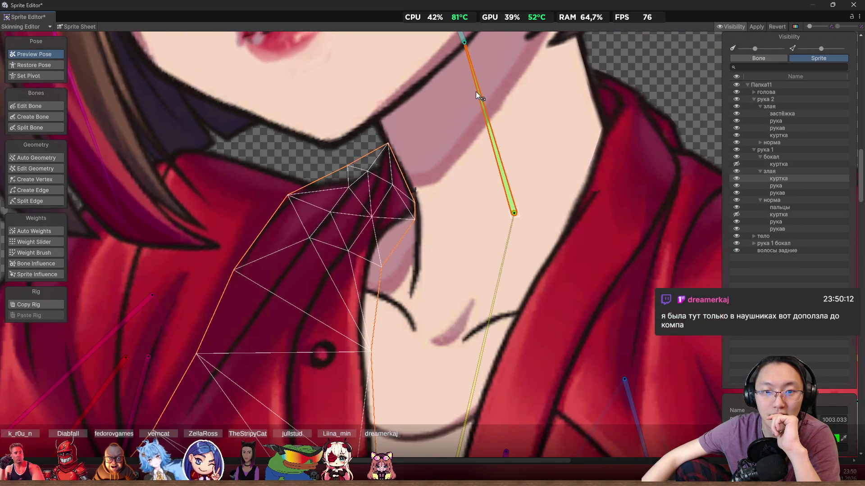
scroll(414, 137, "up", 2)
scroll(385, 187, "up", 2)
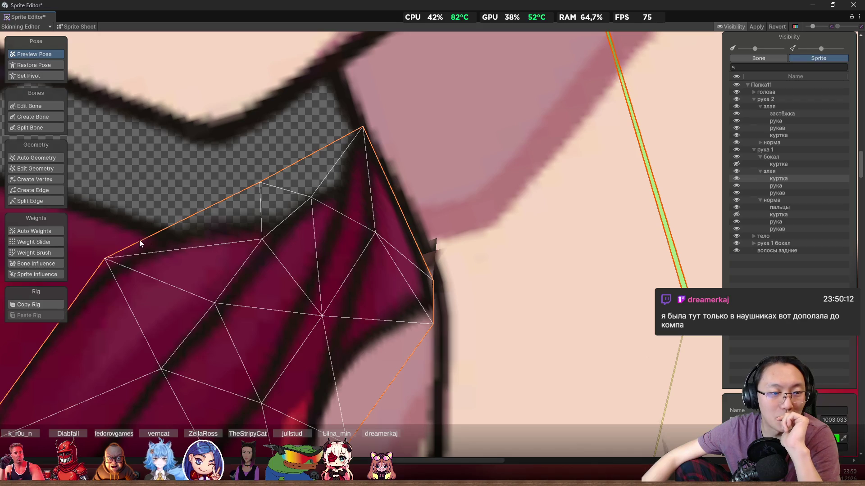
left_click(50, 250)
mouse_move(374, 234)
left_mouse_down()
mouse_move(357, 244)
mouse_move(467, 217)
left_mouse_up()
scroll(275, 184, "down", 1)
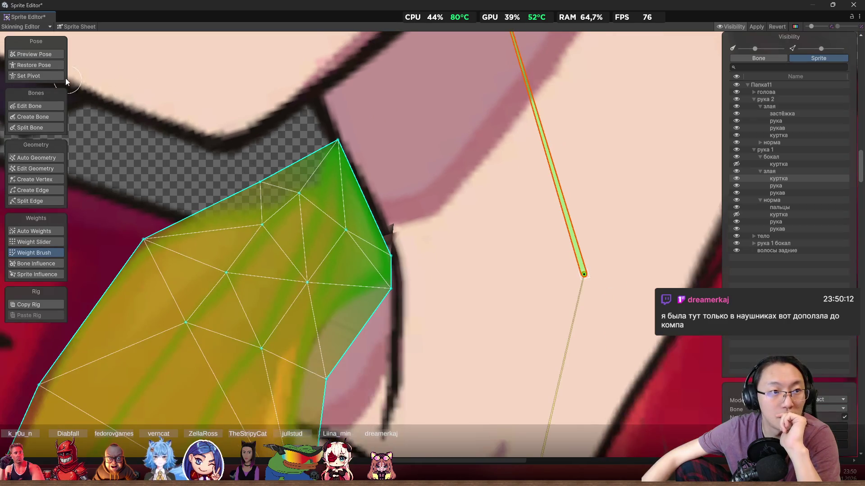
- Swing the neck bone in Preview Pose, then paint neck weight further across the collar
key("shift+q")
mouse_move(536, 128)
left_mouse_down()
mouse_move(584, 109)
mouse_move(543, 128)
mouse_move(537, 134)
mouse_move(566, 113)
mouse_move(537, 151)
mouse_move(555, 139)
mouse_move(530, 149)
left_mouse_up()
scroll(347, 229, "up", 1)
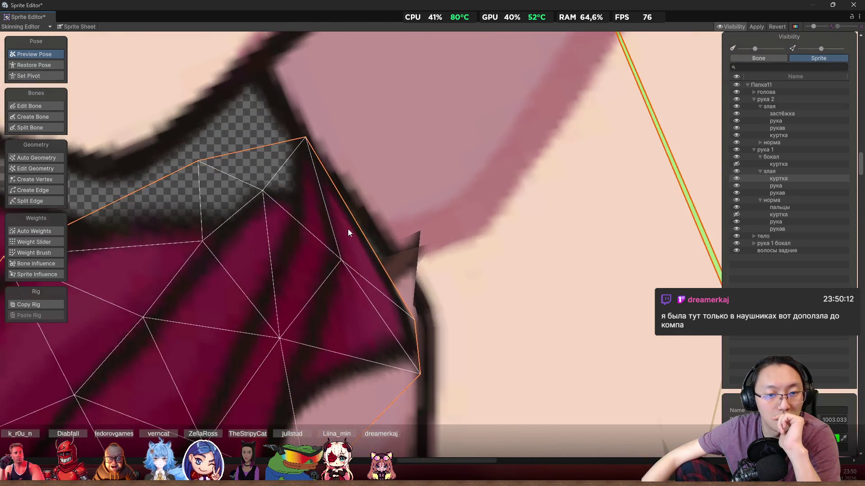
scroll(318, 151, "up", 1)
scroll(318, 150, "up", 1)
left_click(39, 254)
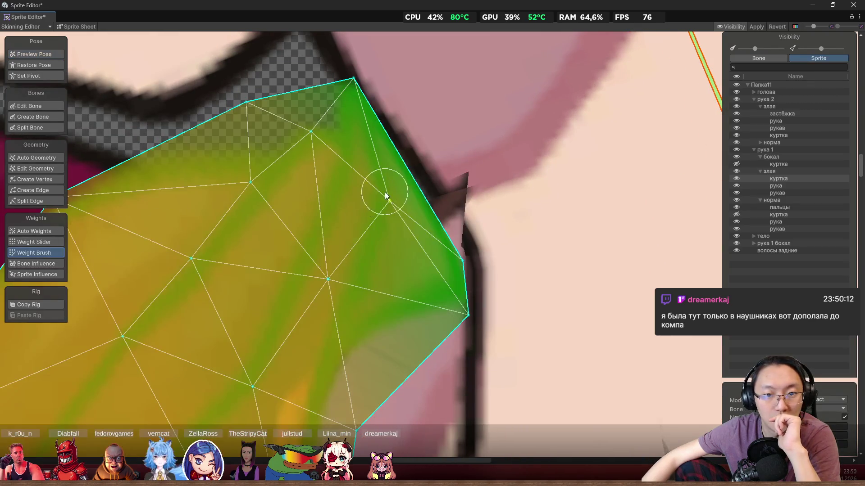
scroll(379, 219, "down", 2)
left_click_drag(384, 219, 350, 245)
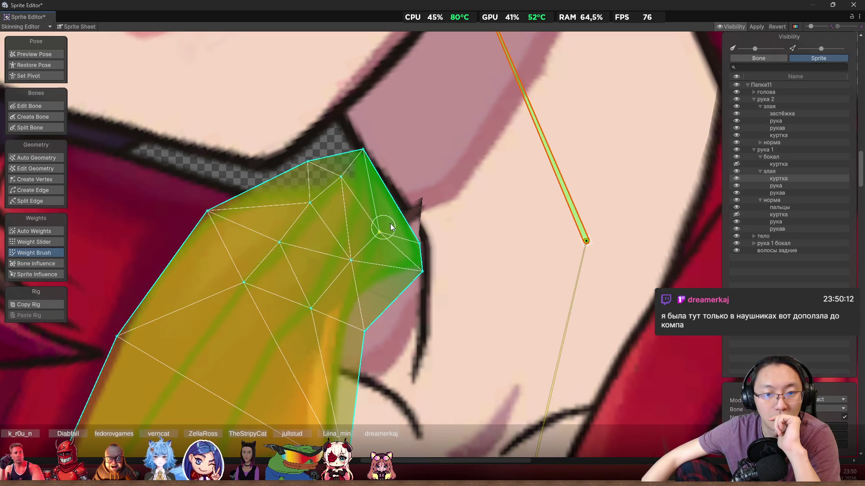
- Add more neck-bone weight to the collar mesh, rotating the neck bone to check the deformation
mouse_move(534, 133)
left_mouse_down()
mouse_move(558, 115)
mouse_move(526, 131)
left_mouse_up()
scroll(366, 158, "up", 3)
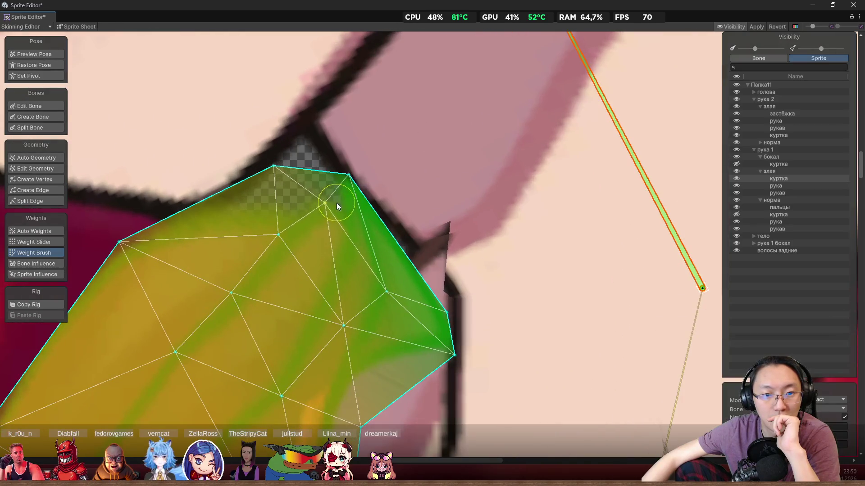
left_click_drag(294, 232, 266, 242)
scroll(288, 238, "down", 5)
scroll(315, 230, "up", 3)
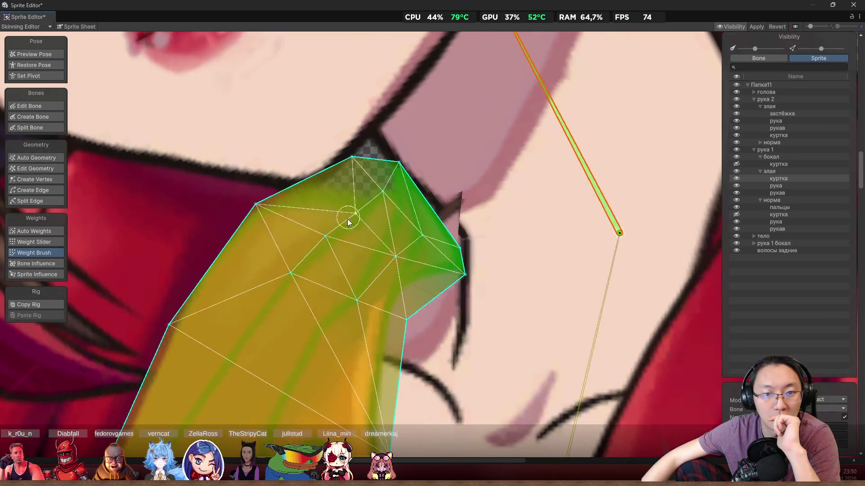
mouse_move(575, 157)
left_mouse_down()
mouse_move(619, 130)
mouse_move(578, 156)
left_mouse_up()
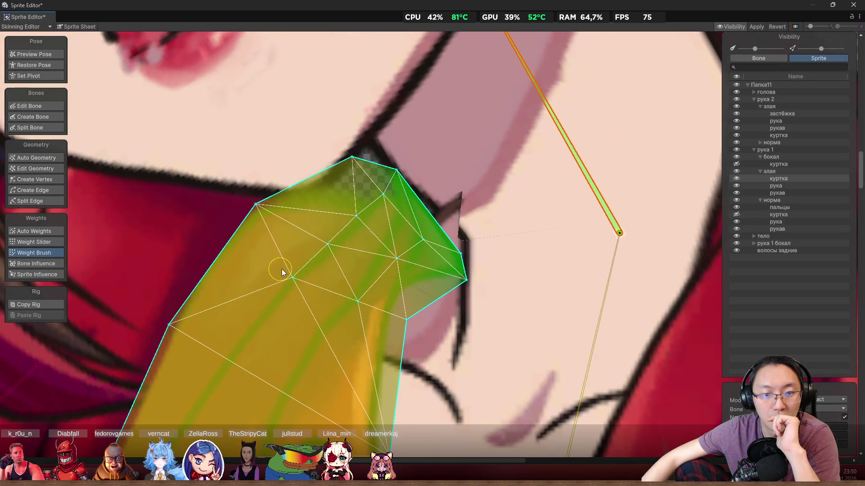
scroll(458, 208, "down", 3)
mouse_move(512, 172)
left_mouse_down()
mouse_move(535, 151)
mouse_move(517, 158)
mouse_move(594, 118)
mouse_move(534, 145)
left_mouse_up()
- Recheck the collar's deformation by rotating the neck bone between pose preview and weight painting
left_click(32, 54)
scroll(460, 143, "up", 2)
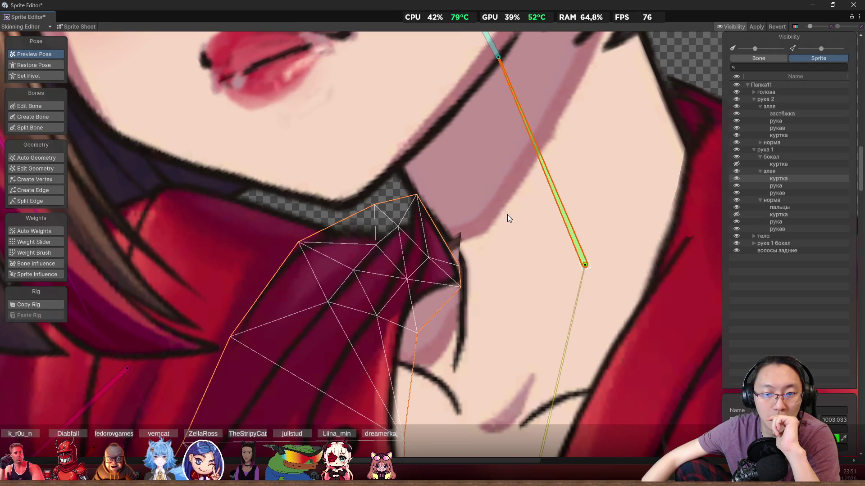
scroll(500, 229, "down", 1)
left_click(36, 253)
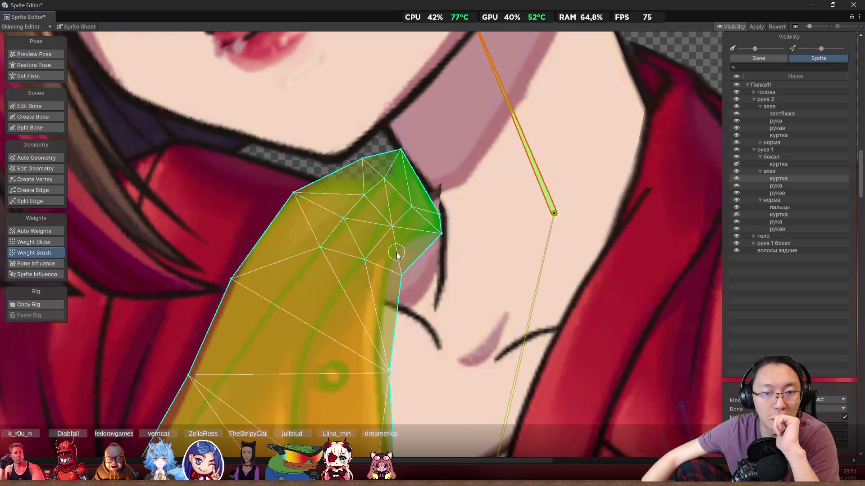
scroll(439, 230, "up", 1)
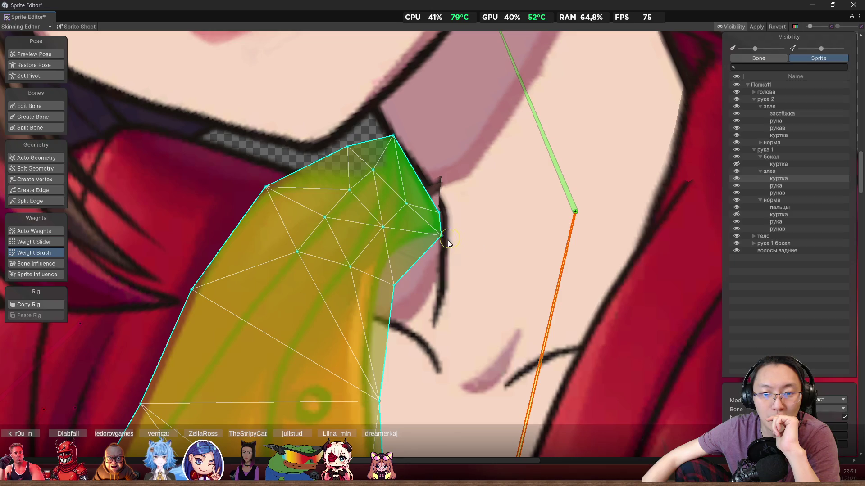
mouse_move(570, 198)
left_mouse_down()
mouse_move(569, 160)
mouse_move(588, 152)
mouse_move(564, 162)
mouse_move(573, 162)
left_mouse_up()
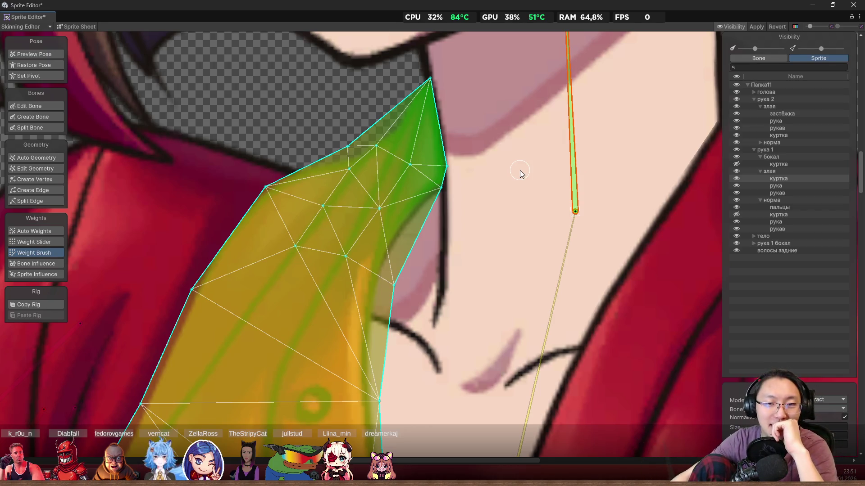
scroll(519, 171, "down", 2)
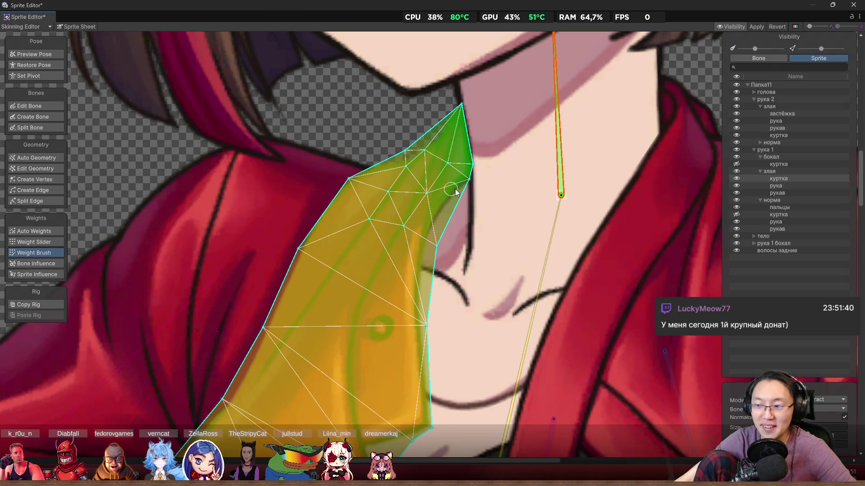
scroll(533, 185, "up", 3)
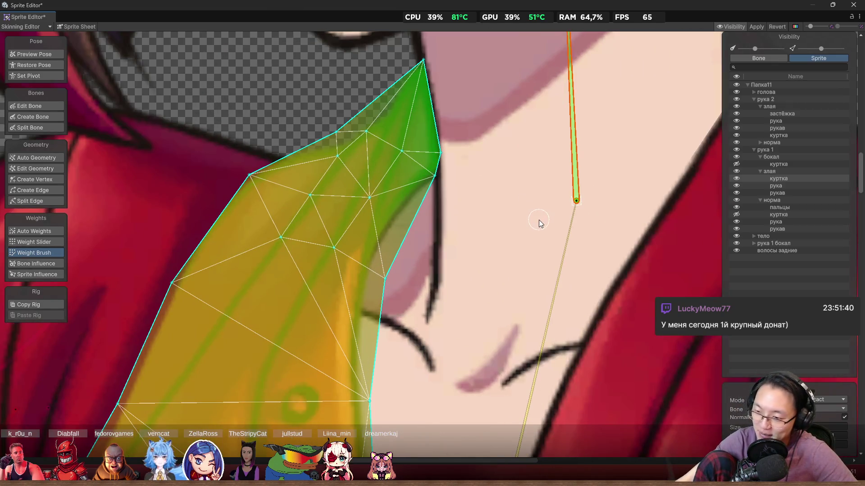
- Bend the neck bone upward repeatedly to test the collar's deformation
scroll(545, 207, "up", 3)
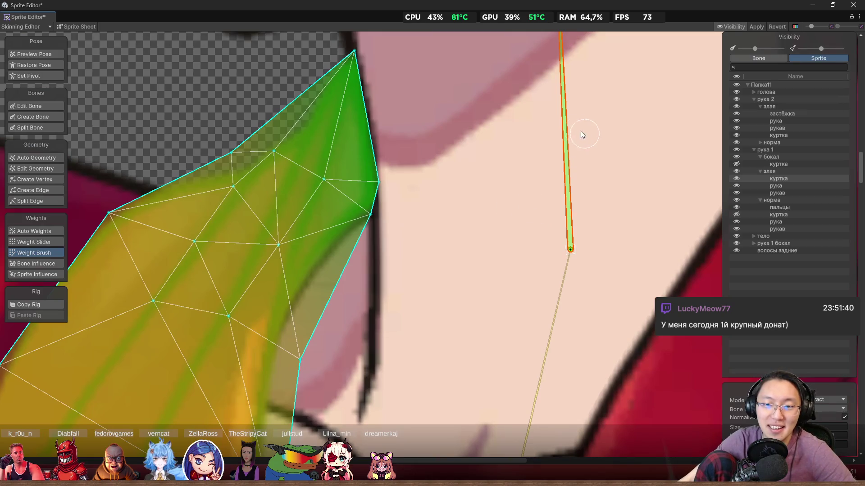
mouse_move(565, 123)
left_mouse_down()
mouse_move(523, 106)
mouse_move(579, 91)
mouse_move(560, 96)
left_mouse_up()
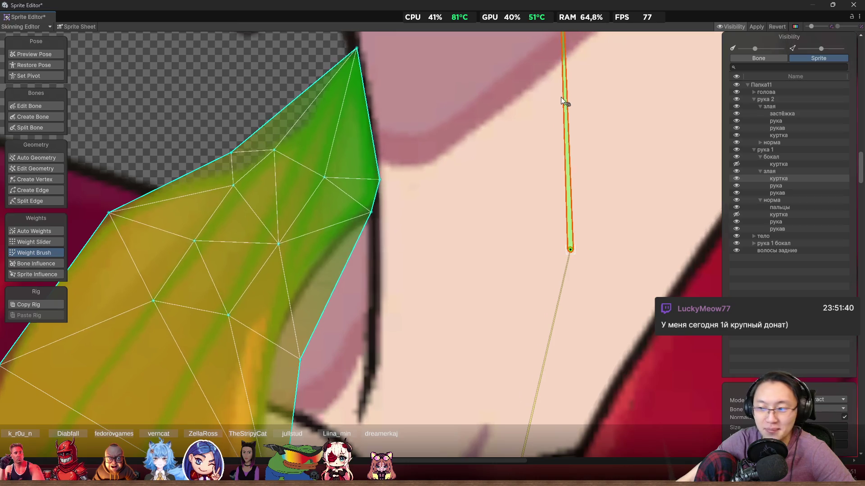
scroll(553, 169, "down", 3)
scroll(547, 177, "down", 2)
scroll(533, 170, "up", 3)
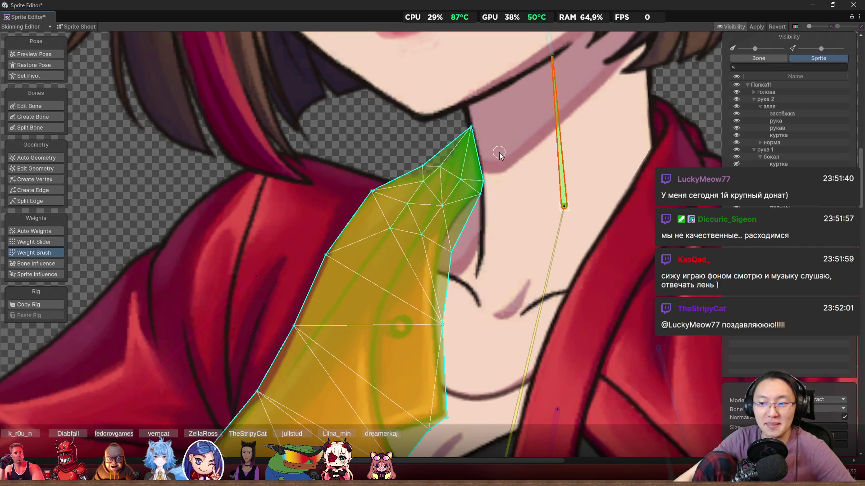
scroll(568, 133, "up", 2)
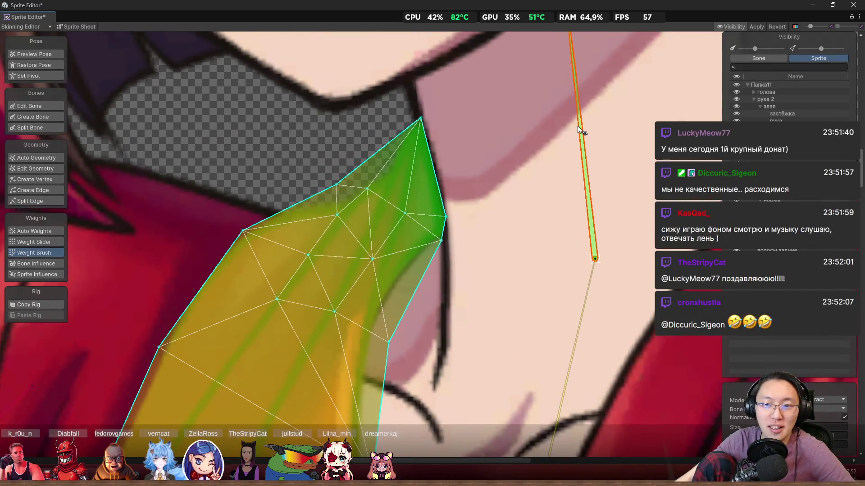
mouse_move(577, 125)
left_mouse_down()
mouse_move(582, 115)
mouse_move(621, 104)
mouse_move(576, 98)
left_mouse_up()
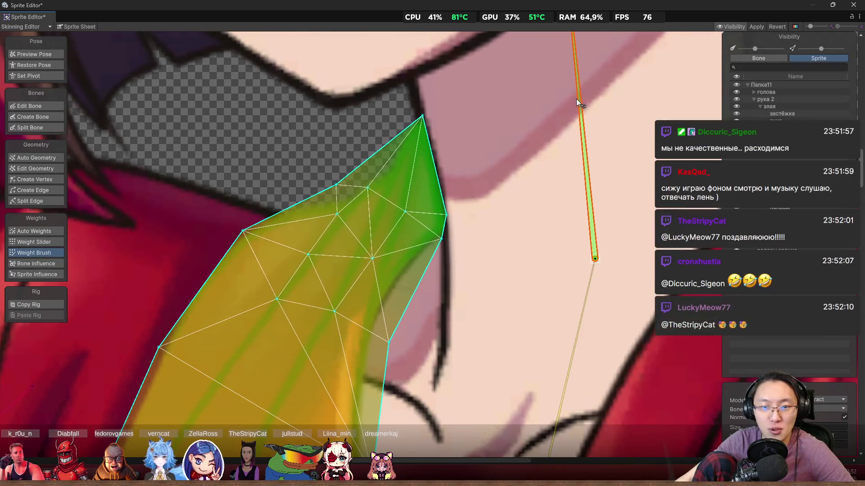
scroll(581, 115, "down", 2)
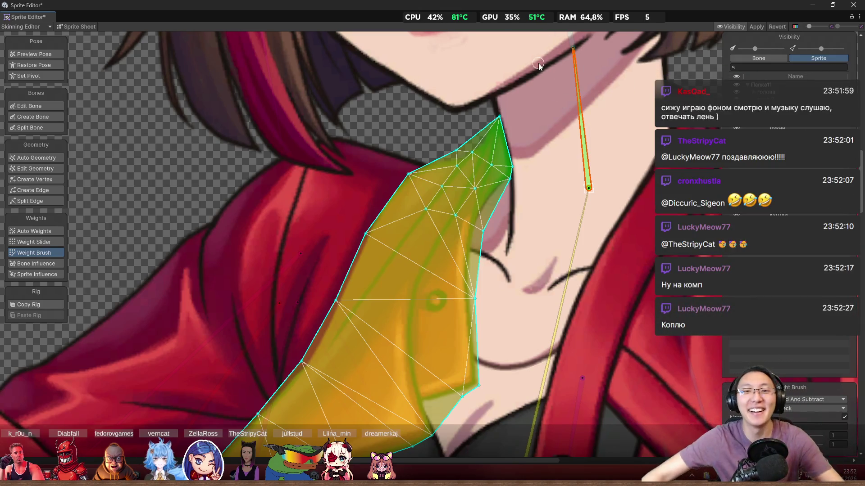
- Tilt the neck bone once more to check the collar top, then hide the куртка sprite
scroll(535, 150, "up", 1)
scroll(590, 129, "up", 1)
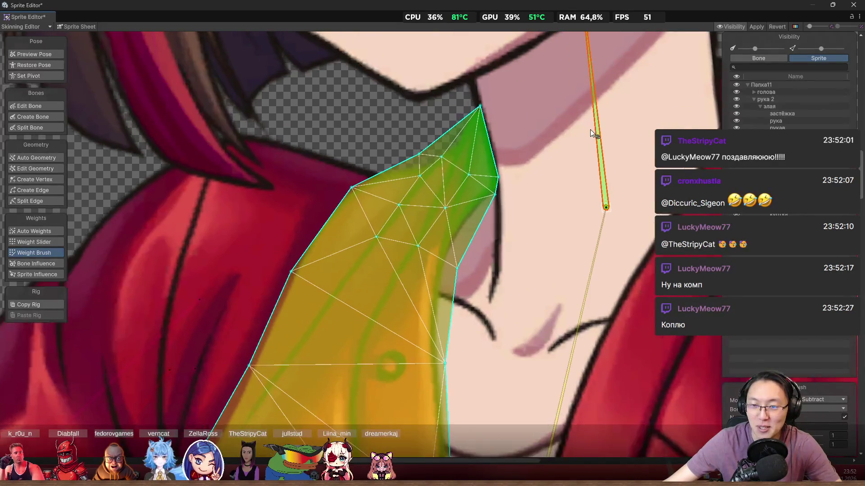
mouse_move(595, 125)
left_mouse_down()
mouse_move(570, 118)
mouse_move(610, 94)
mouse_move(571, 103)
mouse_move(596, 97)
left_mouse_up()
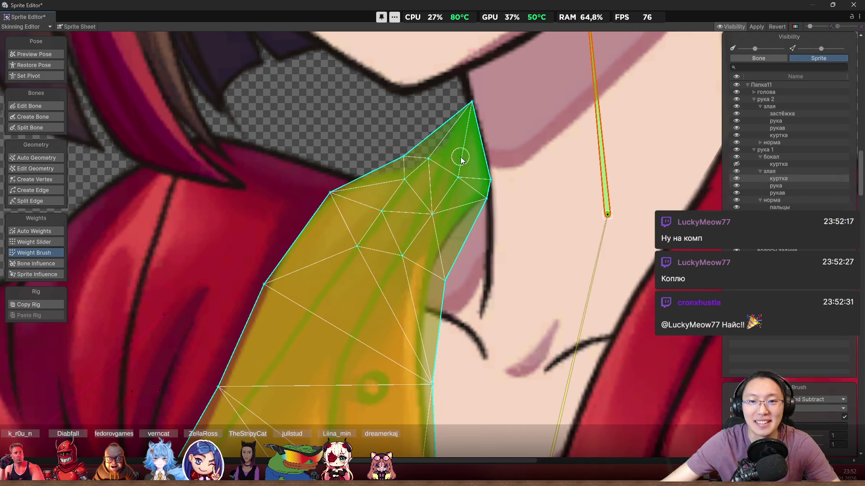
scroll(505, 160, "down", 5)
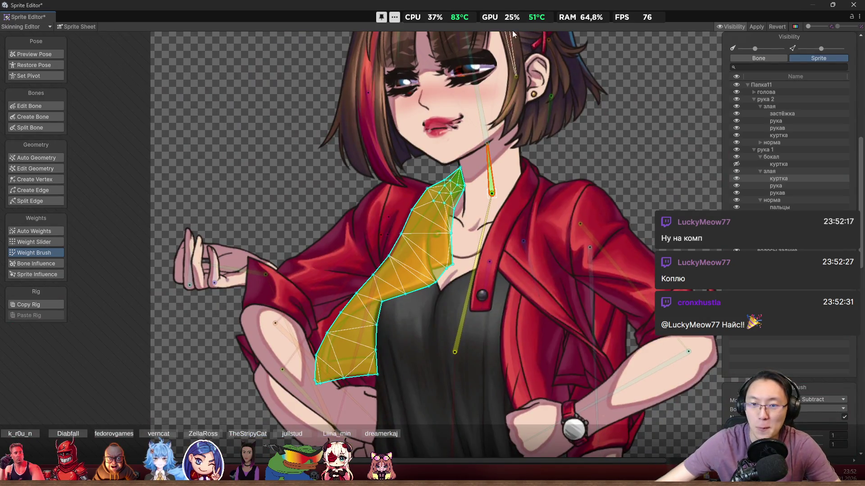
scroll(479, 188, "up", 5)
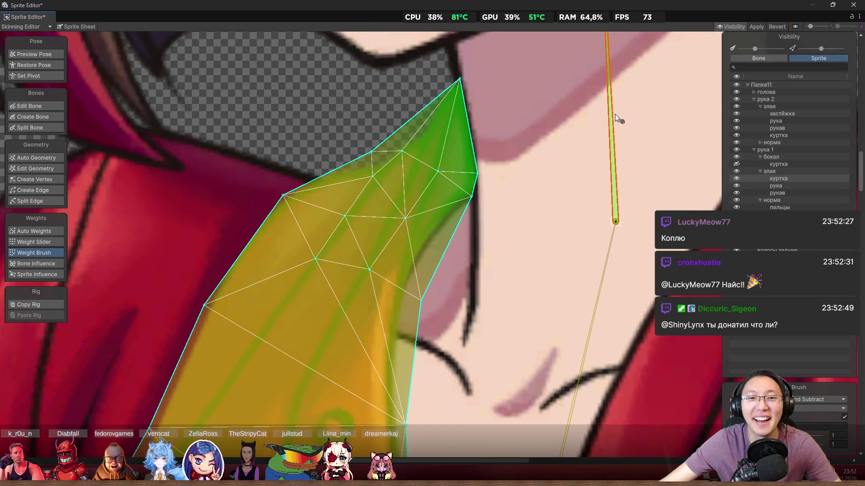
left_click(735, 179)
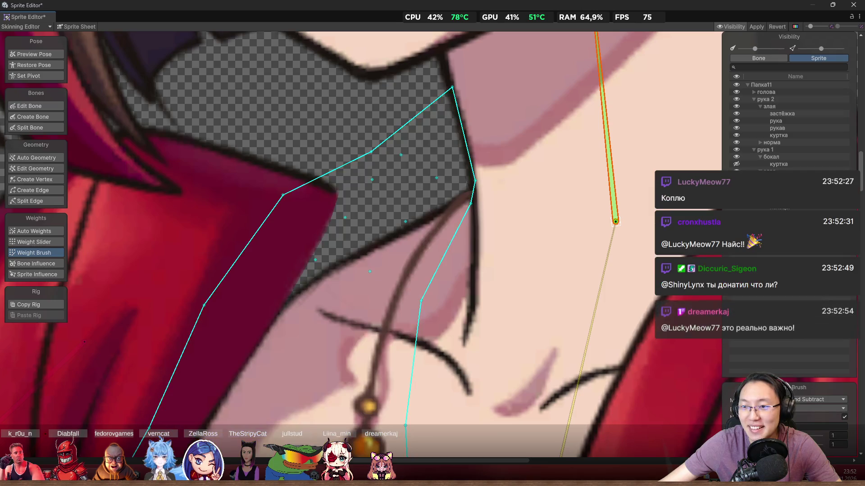
- Select the куртка collar sprite under норма and restore the bones to their rest pose
scroll(566, 209, "down", 4)
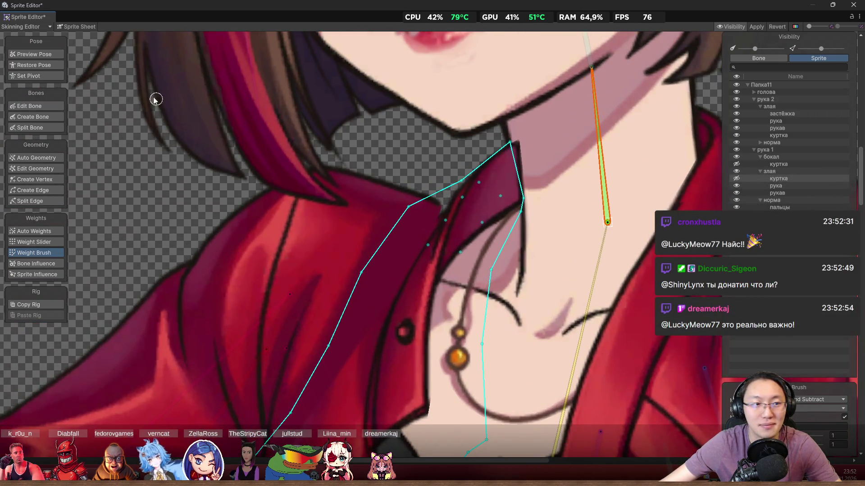
left_click(34, 54)
left_click(518, 153)
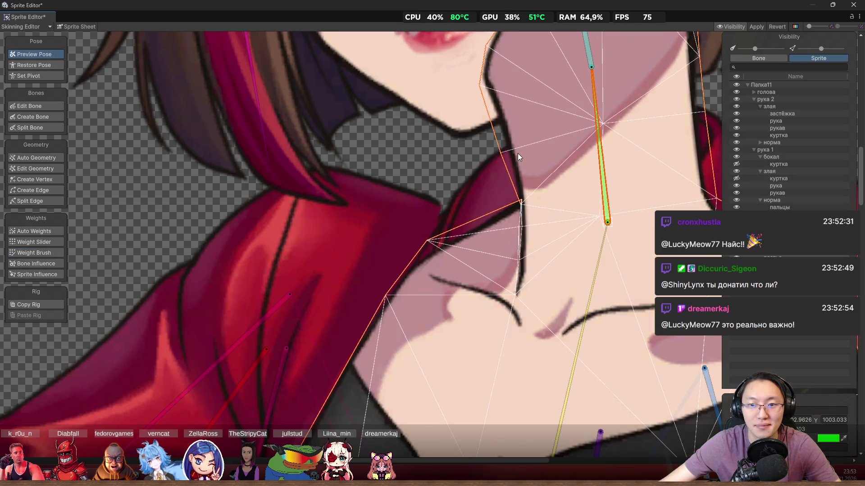
left_click(494, 169)
scroll(495, 189, "down", 2)
scroll(495, 203, "up", 3)
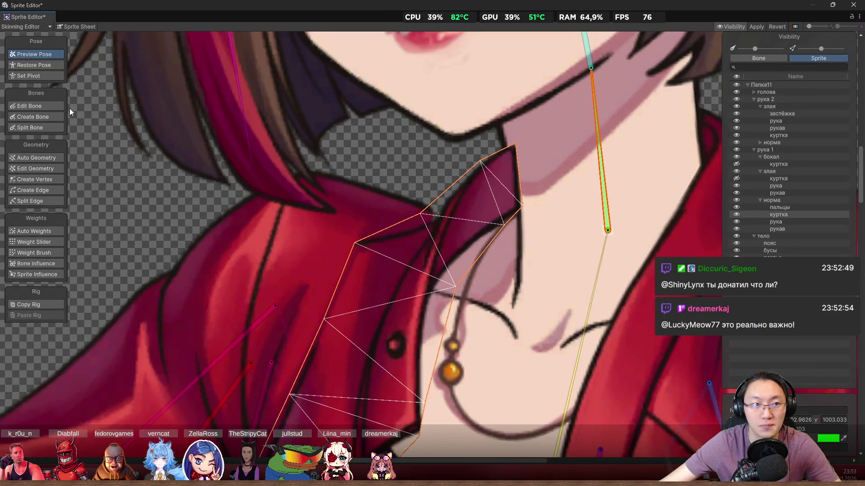
left_click(34, 65)
- Inspect the collar's sparse mesh around its top edge and pick Create Vertex
scroll(483, 145, "up", 2)
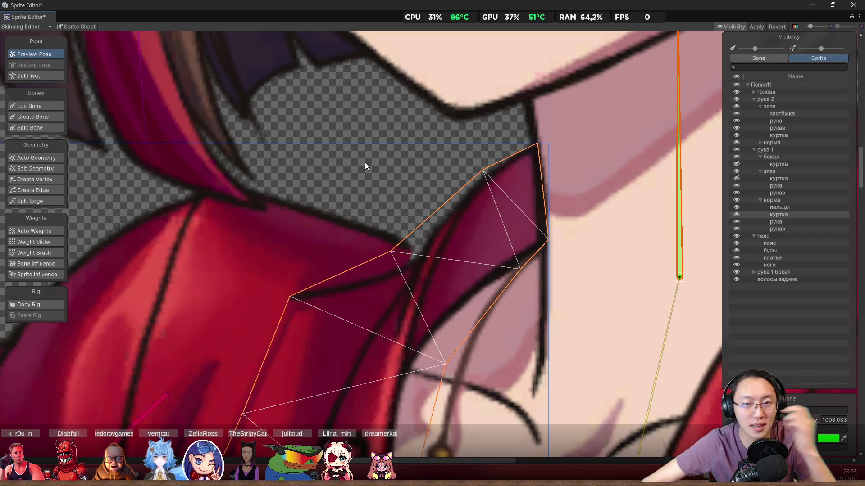
scroll(540, 262, "down", 5)
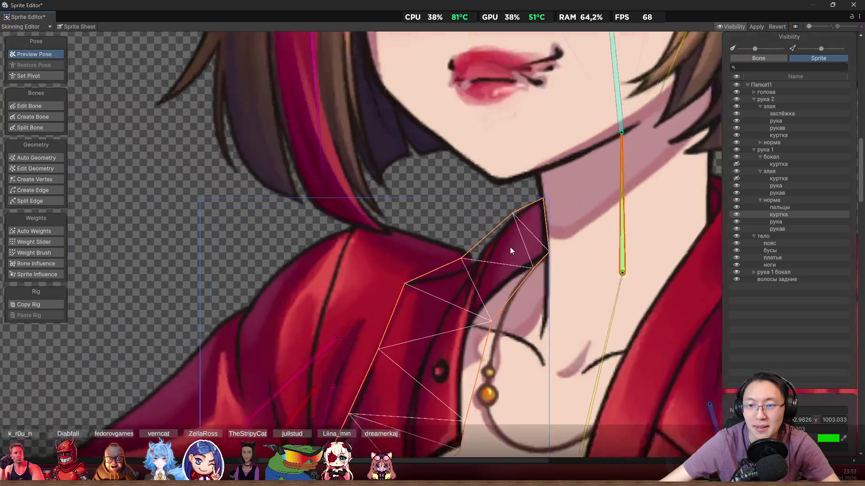
scroll(512, 251, "up", 5)
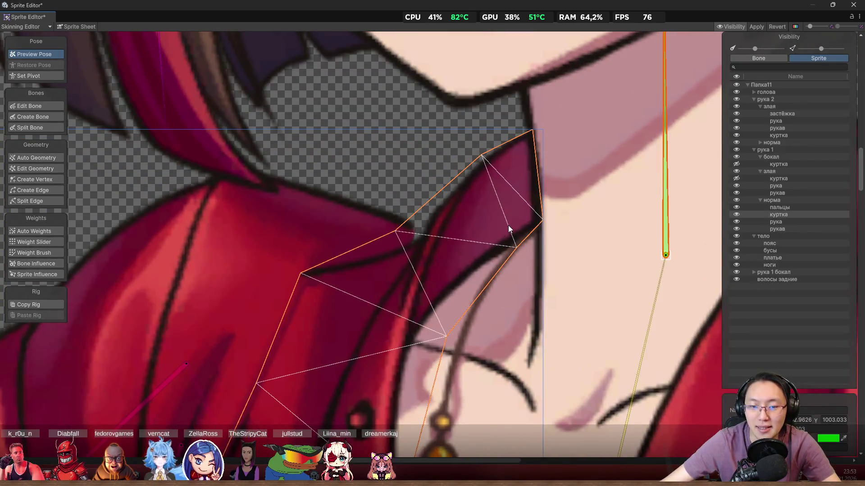
scroll(436, 216, "up", 1)
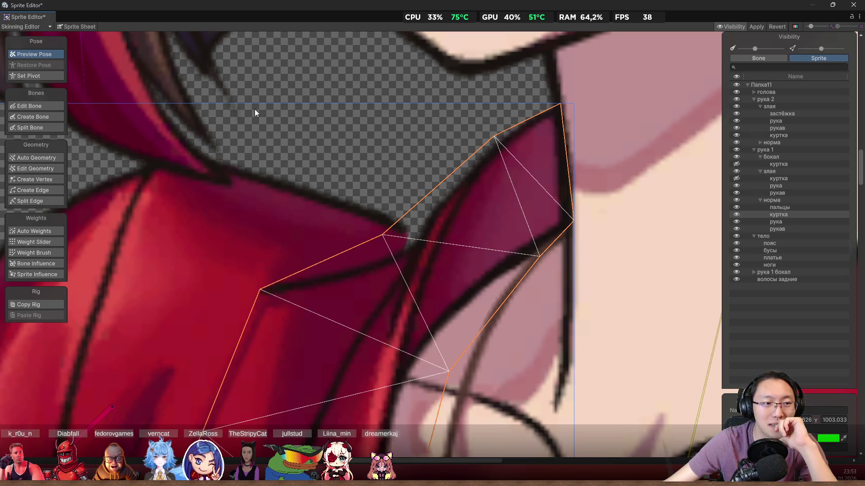
scroll(388, 188, "down", 2)
left_click_drag(429, 185, 387, 144)
scroll(387, 144, "up", 2)
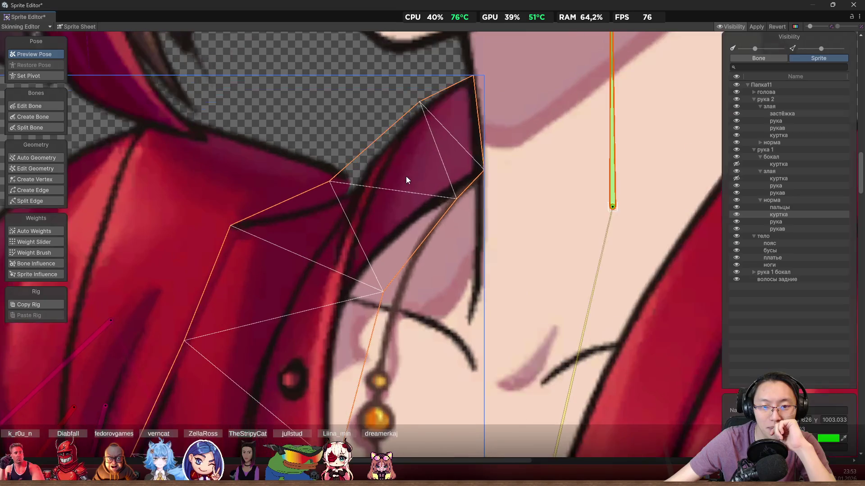
scroll(408, 169, "down", 4)
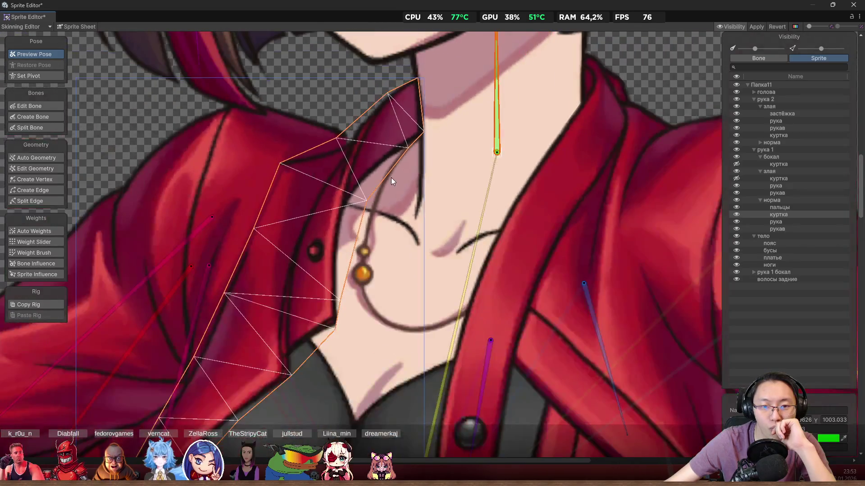
scroll(383, 123, "up", 1)
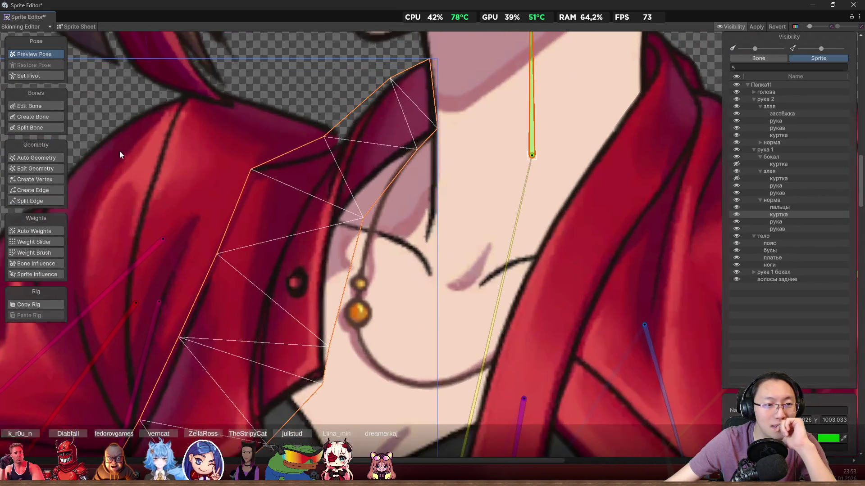
left_click(51, 180)
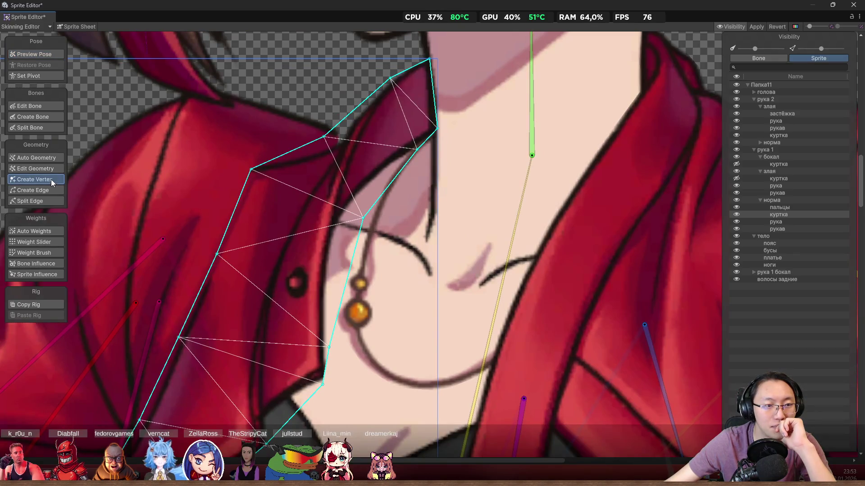
- Add a vertex on the collar's mesh edge and drag it into place
scroll(398, 168, "up", 2)
left_click(396, 182)
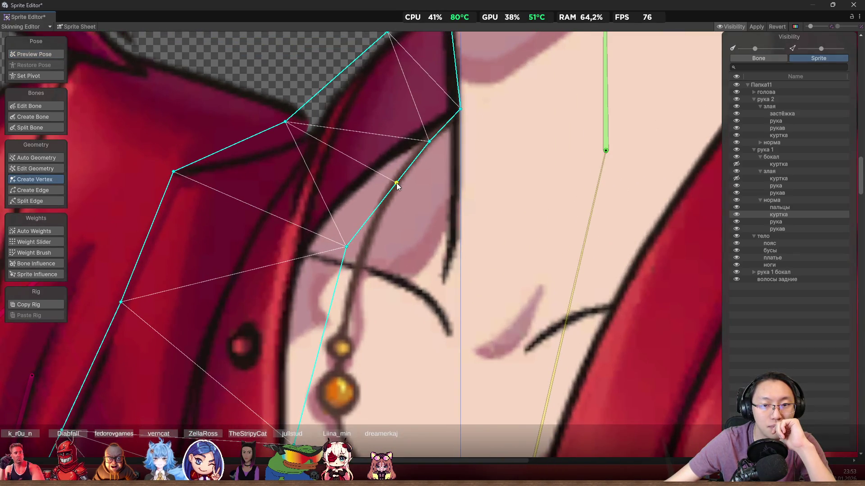
left_click_drag(397, 184, 379, 193)
scroll(387, 187, "down", 2)
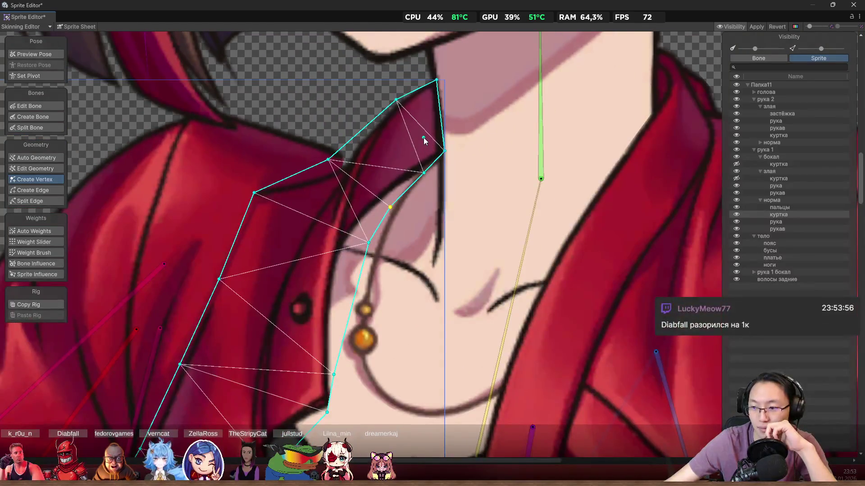
scroll(408, 124, "up", 5)
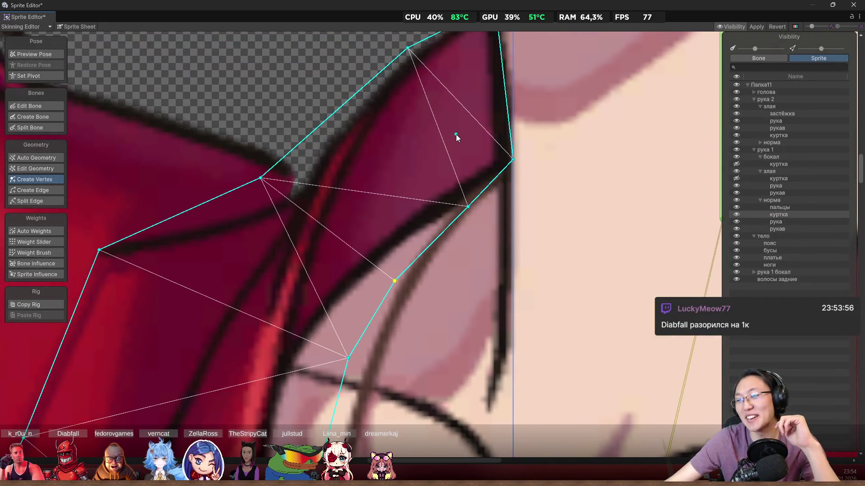
scroll(450, 131, "down", 3)
- Add three vertices inside the collar's upper tip and middle, nudging two into position
left_click(442, 130)
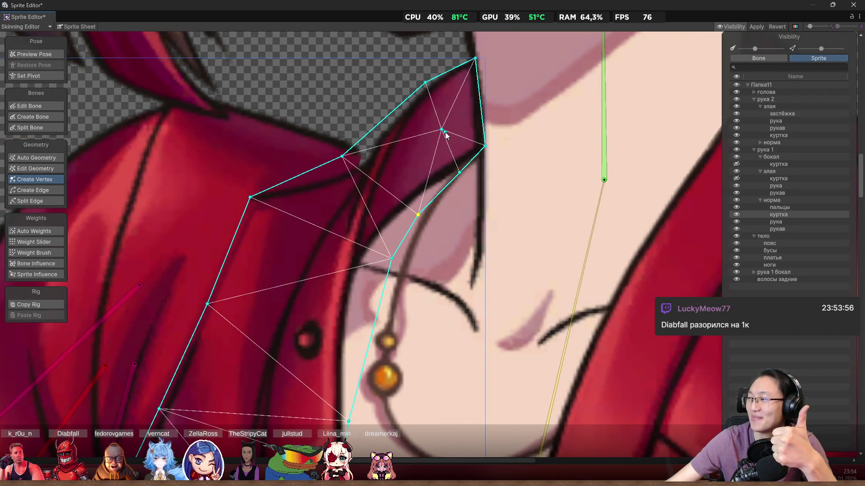
left_click(406, 163)
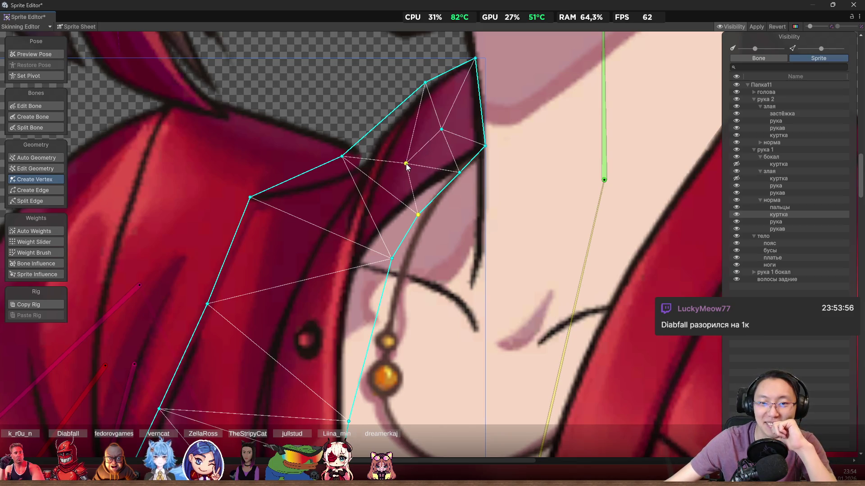
left_click(376, 198)
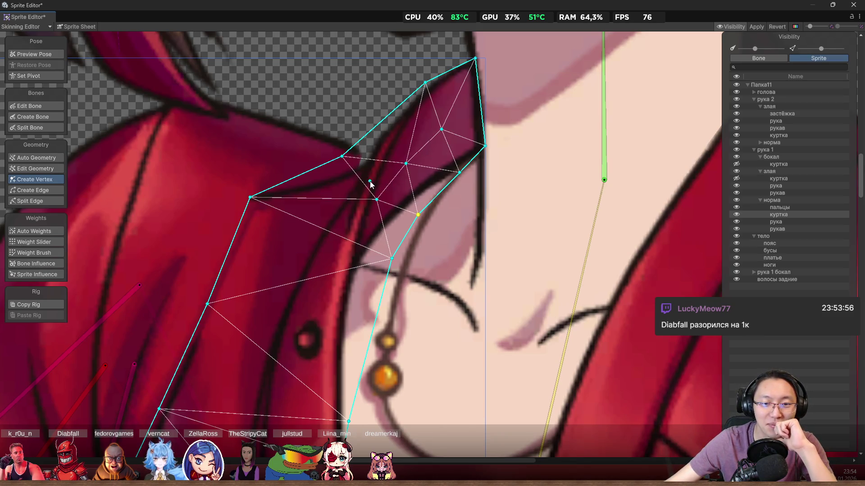
left_click_drag(377, 201, 375, 211)
left_click_drag(441, 130, 452, 126)
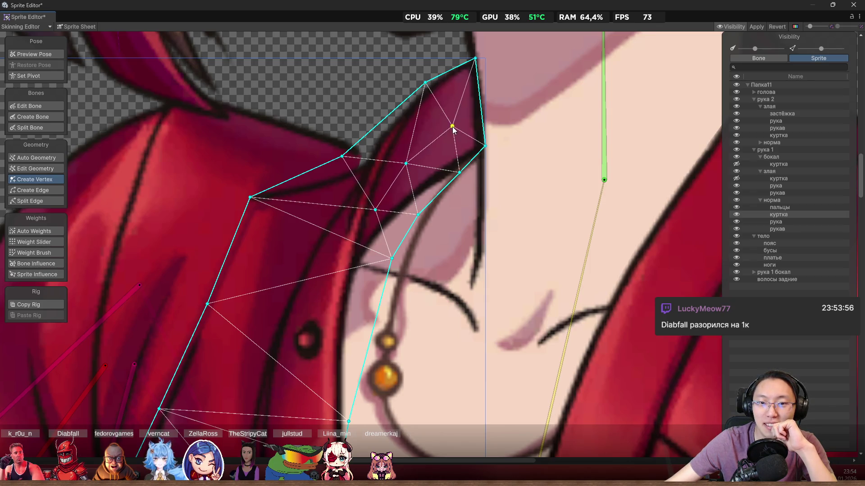
- Add vertices on the collar's right and upper-left outline and lower down, adjusting their positions
left_click(480, 109)
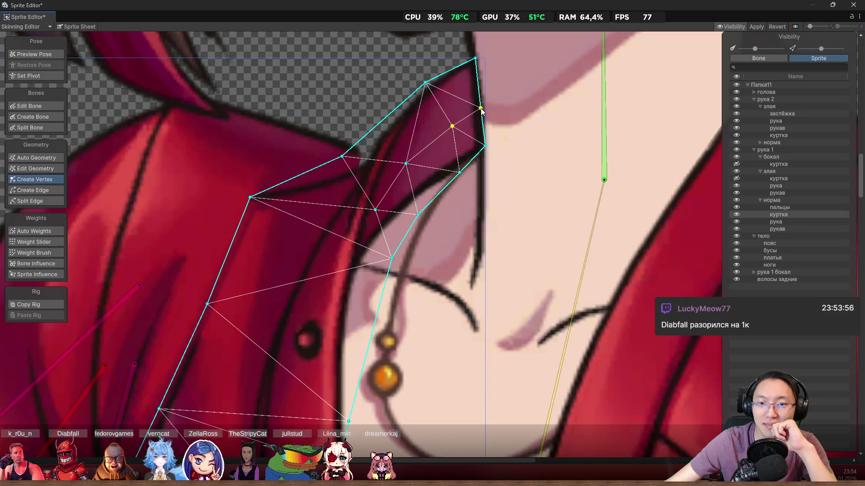
left_click(377, 125)
left_click_drag(378, 126, 380, 121)
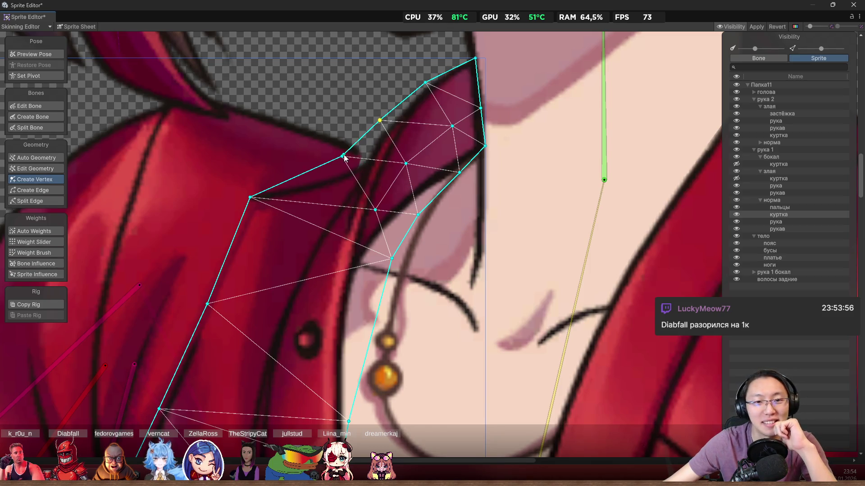
mouse_move(341, 156)
left_mouse_down()
mouse_move(363, 156)
mouse_move(354, 161)
left_mouse_up()
left_click(347, 204)
- Add a vertex on the collar's upper edge and move vertices onto the collar outline
scroll(346, 205, "down", 3)
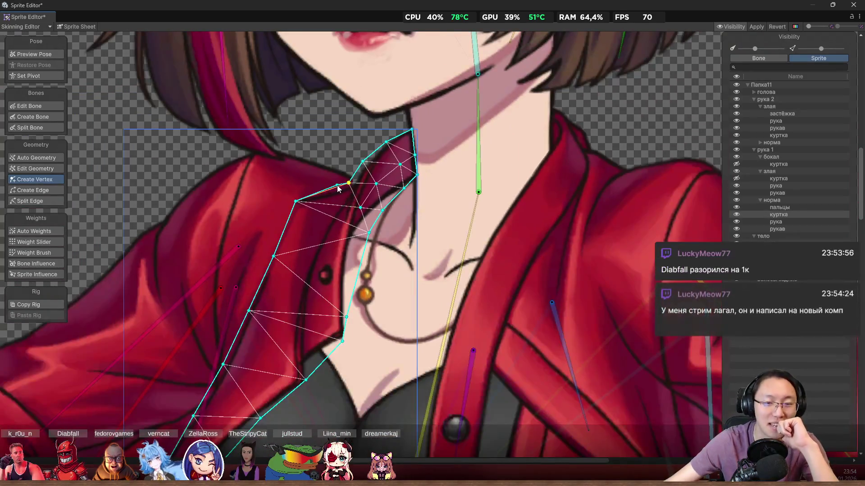
scroll(347, 206, "up", 3)
scroll(441, 214, "down", 5)
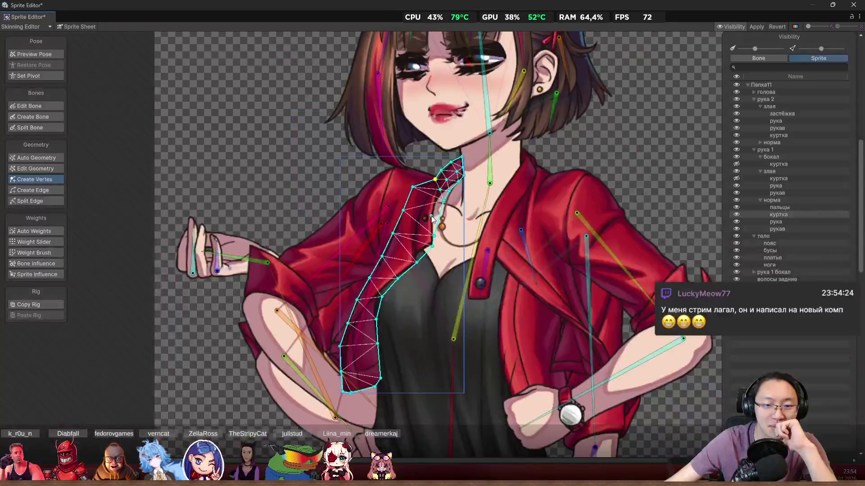
scroll(423, 212, "up", 5)
left_click(423, 206)
scroll(423, 207, "up", 8)
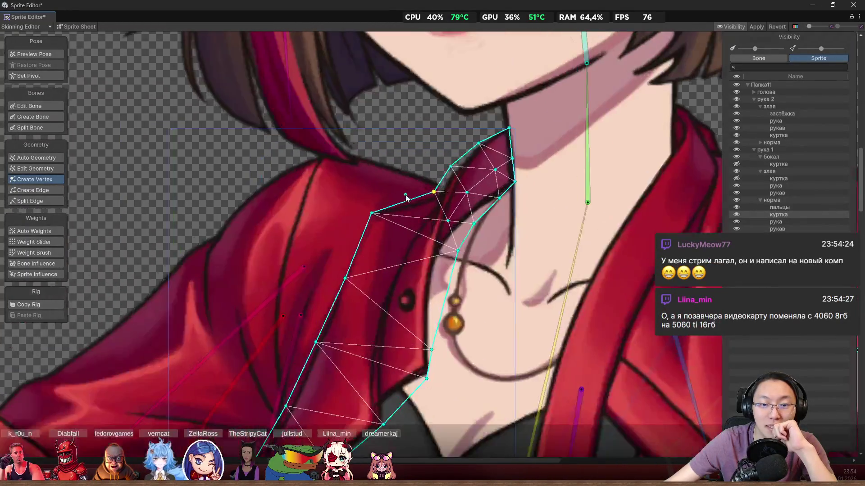
scroll(480, 229, "down", 3)
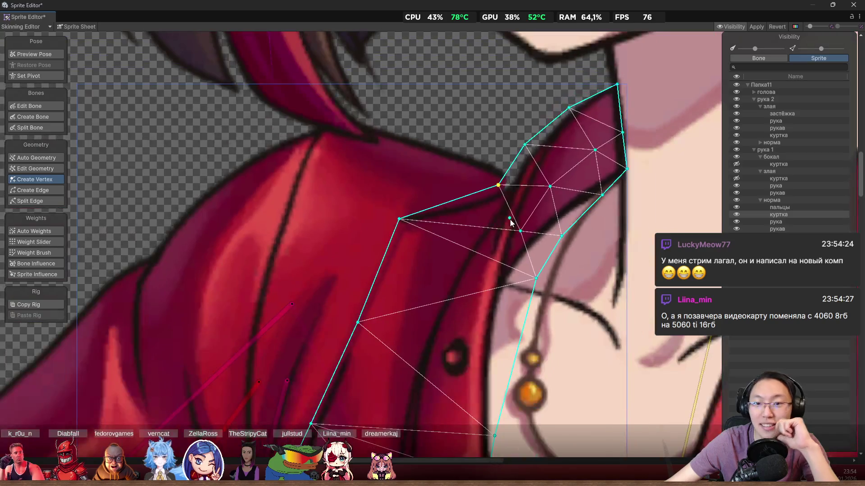
scroll(508, 201, "up", 4)
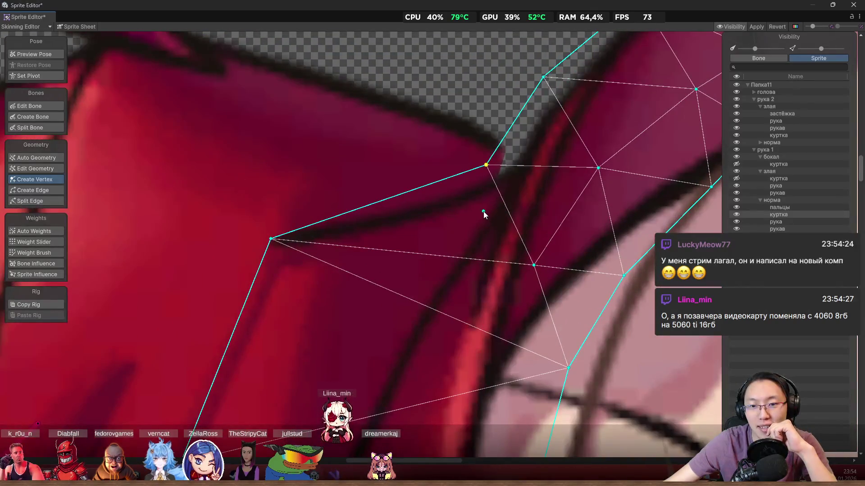
left_click_drag(477, 240, 478, 221)
left_click_drag(486, 165, 512, 159)
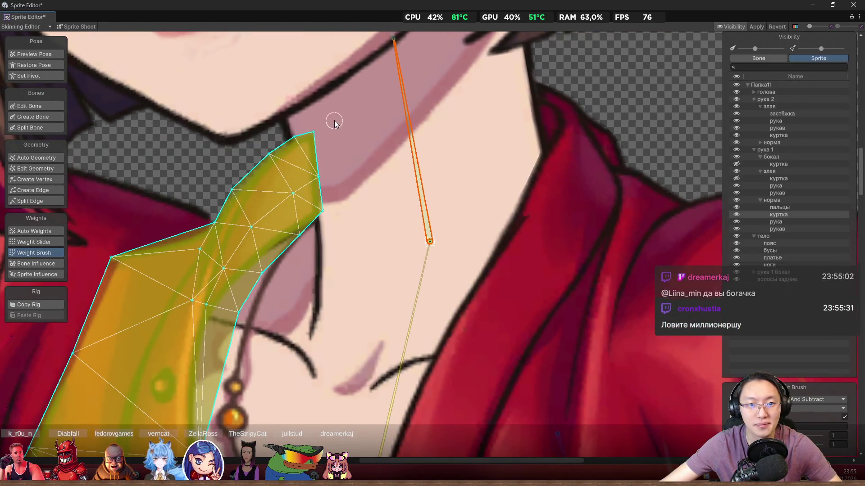
- Paint neck-bone weight onto the collar's top corner and along its right edge
mouse_move(307, 136)
left_mouse_down()
mouse_move(322, 177)
mouse_move(394, 174)
left_mouse_up()
scroll(324, 209, "up", 4)
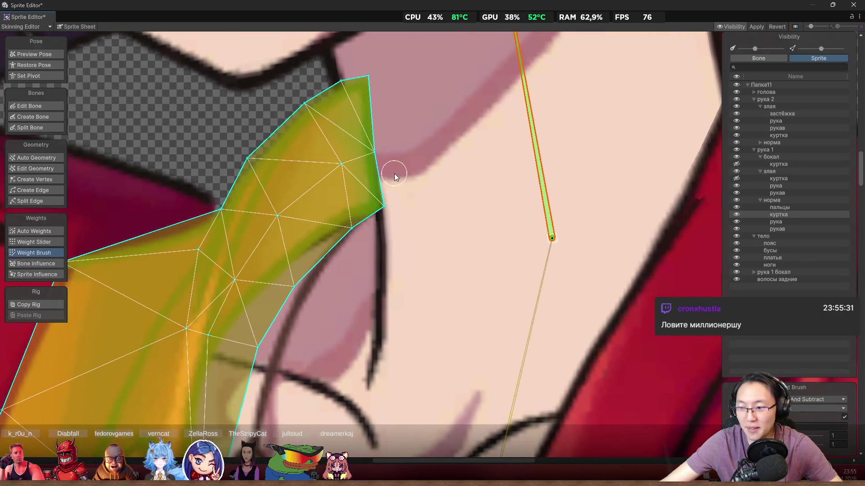
scroll(375, 202, "up", 3)
mouse_move(396, 211)
left_mouse_down()
mouse_move(390, 220)
mouse_move(401, 222)
left_mouse_up()
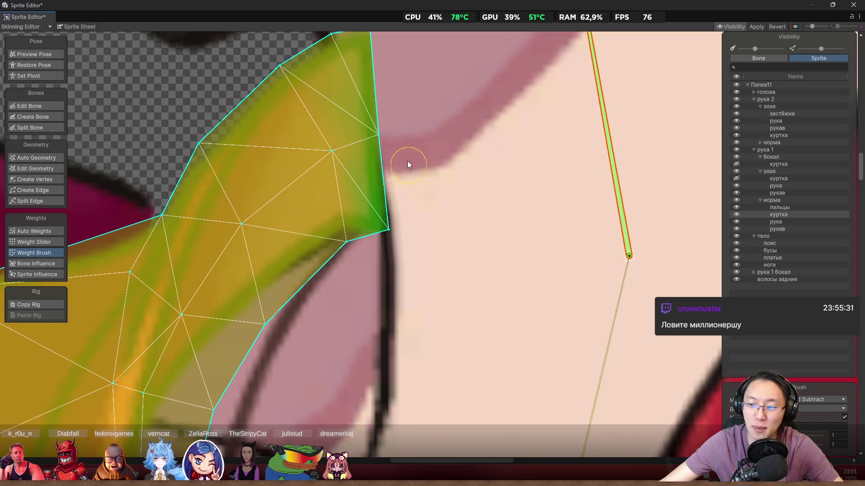
mouse_move(394, 147)
left_mouse_down()
mouse_move(380, 136)
mouse_move(375, 144)
left_mouse_up()
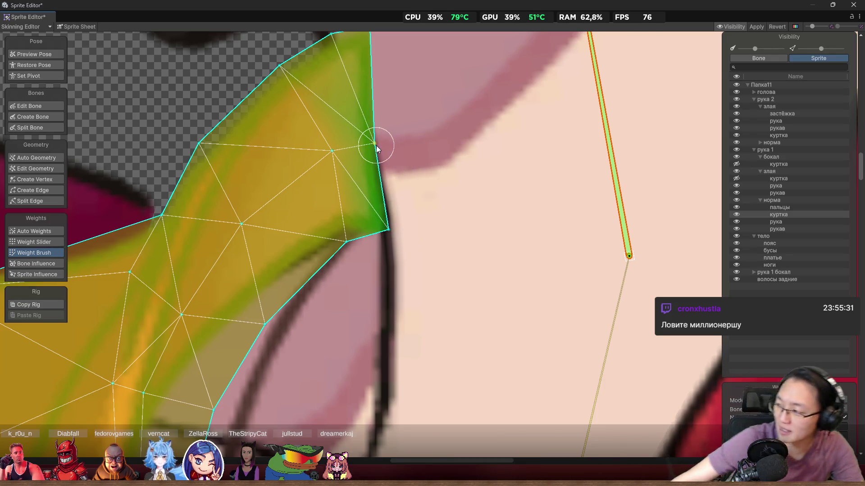
mouse_move(395, 143)
left_mouse_down()
mouse_move(375, 150)
mouse_move(376, 161)
left_mouse_up()
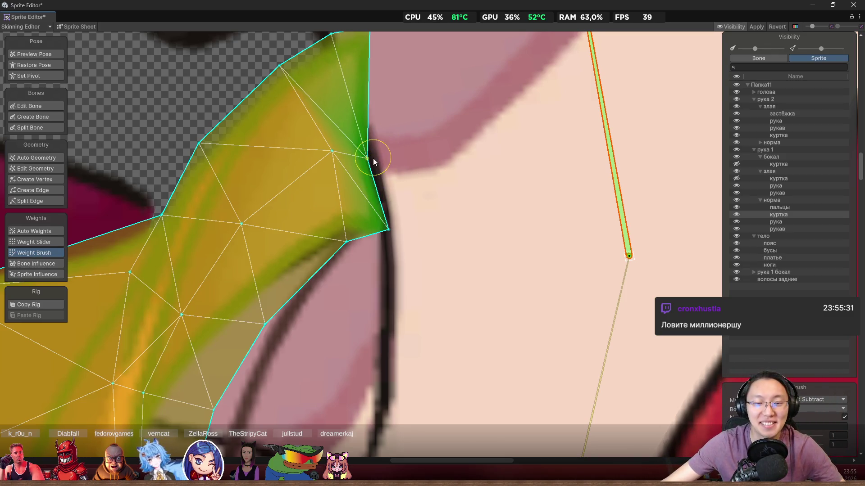
- Paint more neck weight over the upper-right edge, collar tip and upper edge
scroll(456, 200, "down", 2)
scroll(428, 103, "up", 3)
mouse_move(428, 103)
left_mouse_down()
mouse_move(374, 107)
mouse_move(387, 102)
mouse_move(380, 119)
mouse_move(402, 124)
mouse_move(412, 104)
mouse_move(393, 152)
mouse_move(414, 123)
mouse_move(342, 127)
mouse_move(326, 135)
mouse_move(347, 127)
mouse_move(336, 142)
mouse_move(266, 183)
mouse_move(195, 212)
mouse_move(181, 251)
mouse_move(212, 183)
mouse_move(378, 174)
mouse_move(429, 182)
mouse_move(445, 172)
mouse_move(328, 256)
mouse_move(377, 235)
left_mouse_up()
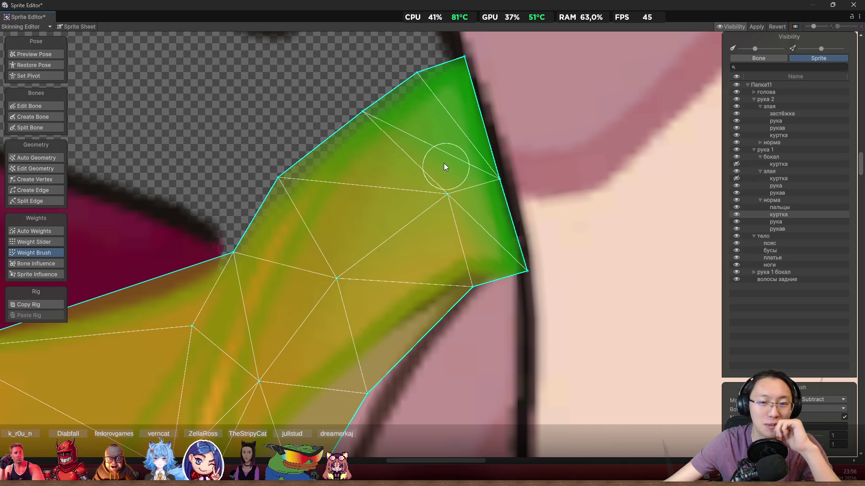
mouse_move(441, 173)
left_mouse_down()
mouse_move(463, 230)
mouse_move(477, 231)
mouse_move(466, 243)
mouse_move(449, 201)
mouse_move(425, 221)
left_mouse_up()
scroll(464, 230, "down", 3)
scroll(469, 225, "down", 3)
scroll(468, 220, "up", 5)
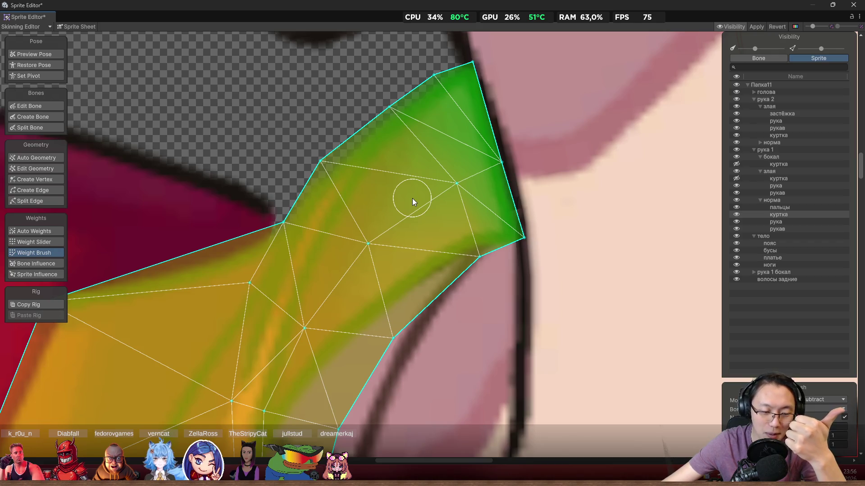
scroll(412, 198, "down", 4)
scroll(398, 169, "up", 5)
left_click_drag(433, 112, 421, 135)
- Paint weight across the collar tip's lower part, then bend the neck bone to test
mouse_move(297, 195)
left_mouse_down()
mouse_move(298, 217)
mouse_move(310, 197)
left_mouse_up()
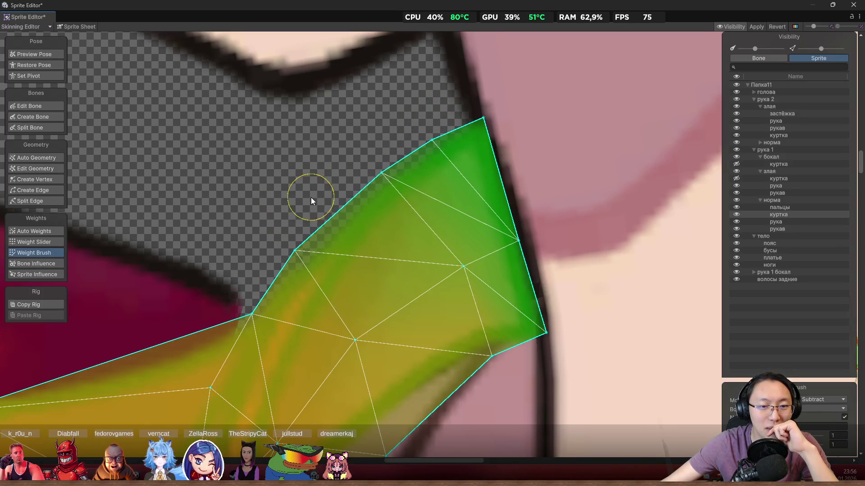
scroll(297, 189, "down", 3)
scroll(393, 176, "up", 4)
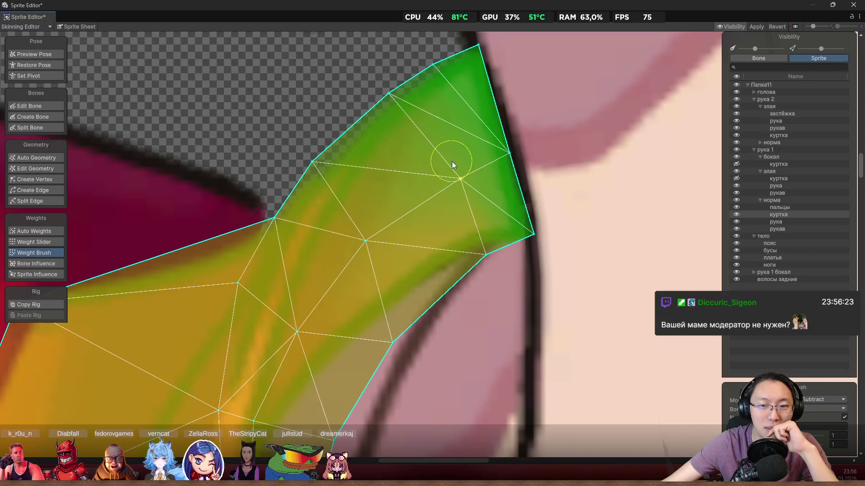
mouse_move(355, 231)
left_mouse_down()
mouse_move(349, 242)
mouse_move(425, 152)
left_mouse_up()
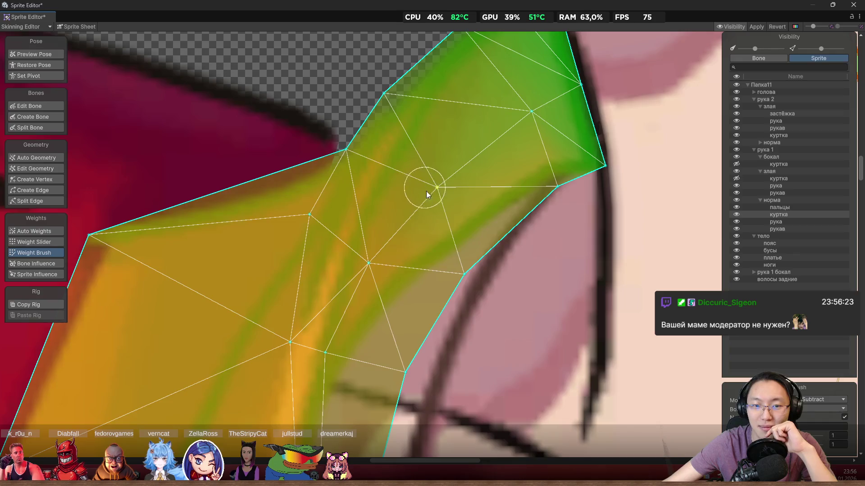
scroll(425, 186, "down", 3)
mouse_move(615, 112)
left_mouse_down()
mouse_move(631, 104)
mouse_move(604, 112)
mouse_move(655, 89)
mouse_move(612, 96)
left_mouse_up()
scroll(520, 157, "up", 2)
scroll(501, 197, "up", 1)
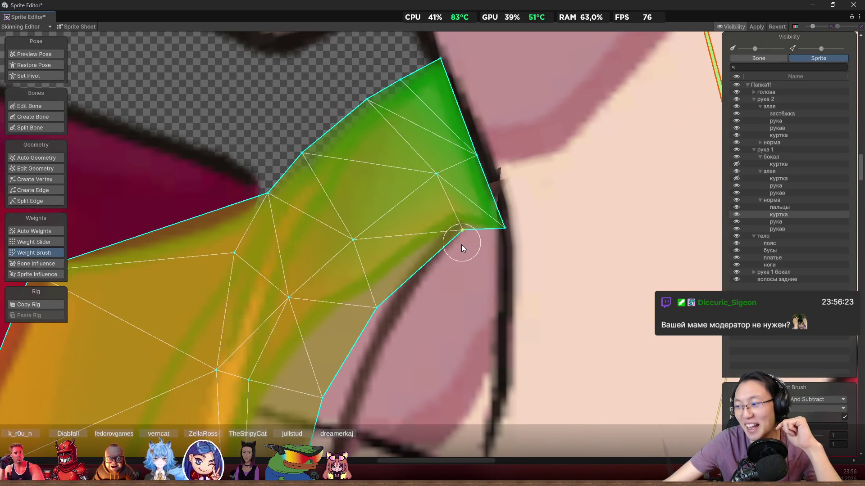
- Refine weight around the collar's inner tip and central vertices and rotate the neck bone to check
mouse_move(458, 225)
left_mouse_down()
mouse_move(444, 239)
mouse_move(450, 221)
mouse_move(447, 237)
mouse_move(464, 231)
mouse_move(453, 239)
left_mouse_up()
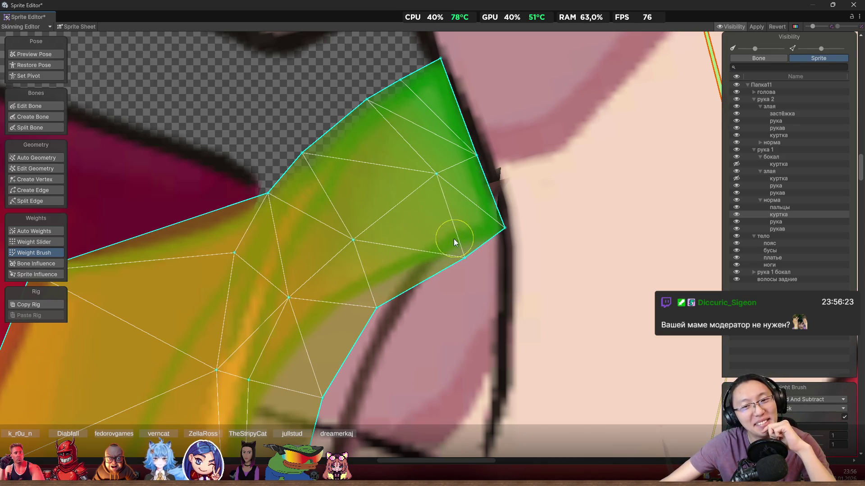
scroll(395, 248, "down", 3)
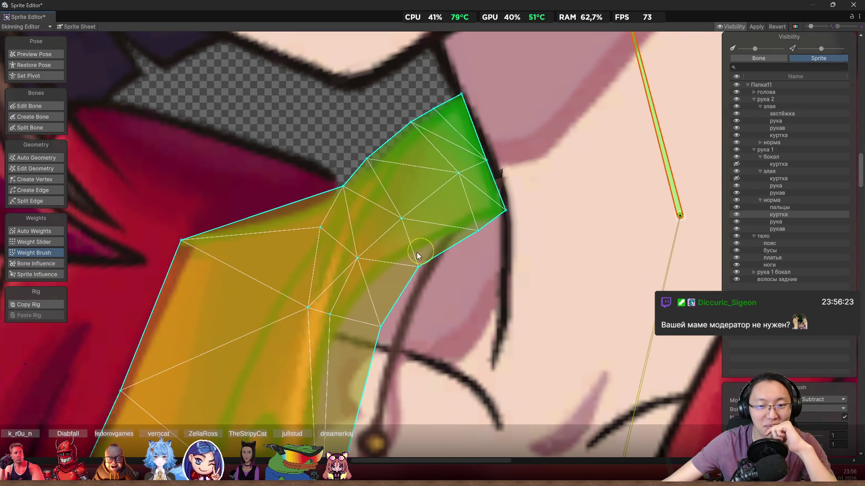
mouse_move(353, 245)
left_mouse_down()
mouse_move(353, 257)
mouse_move(395, 218)
left_mouse_up()
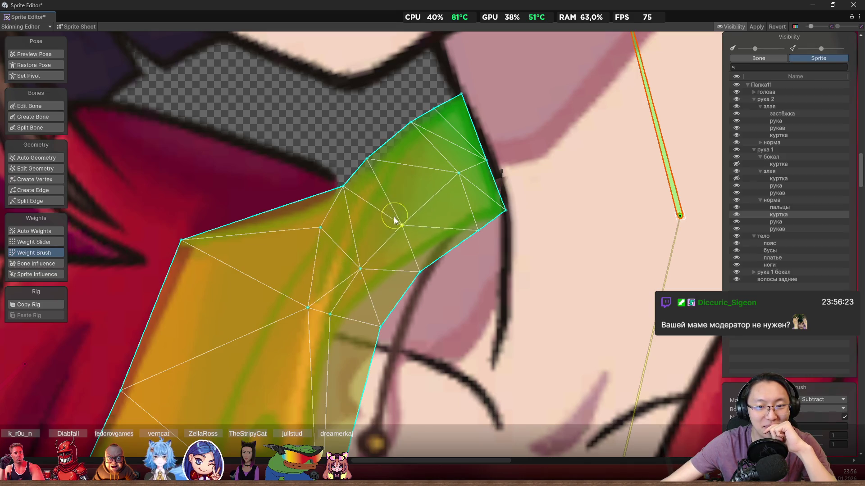
scroll(377, 229, "up", 5)
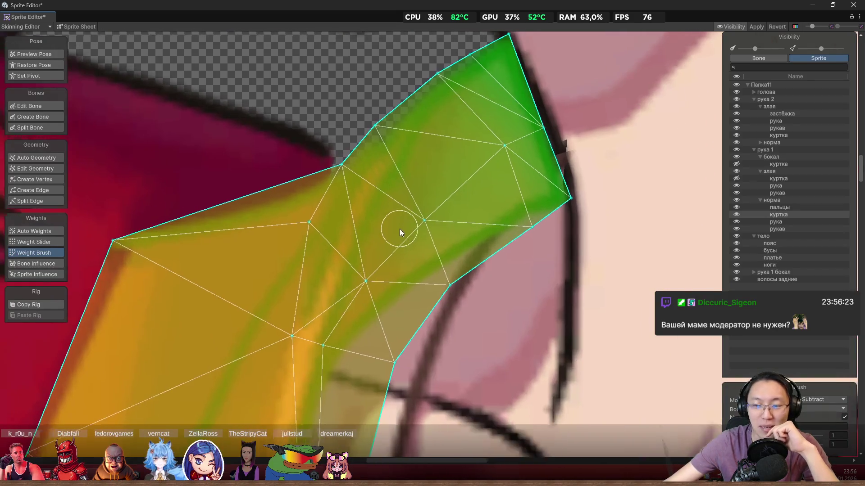
scroll(496, 207, "down", 8)
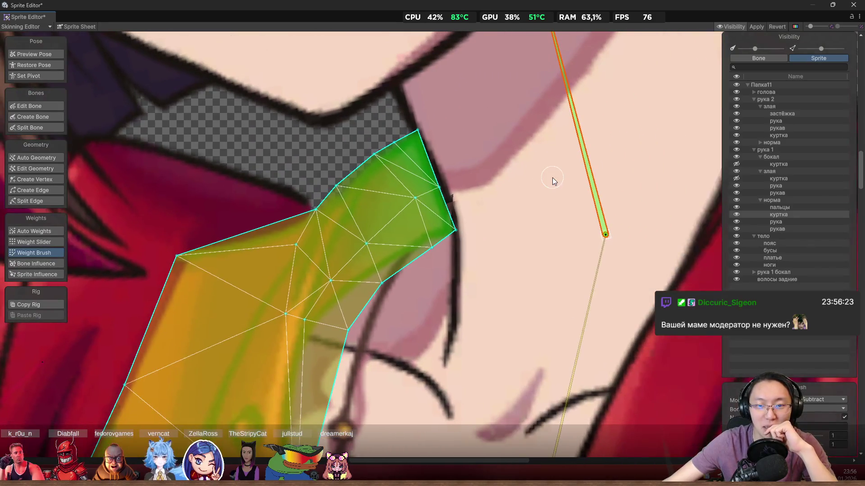
mouse_move(586, 141)
left_mouse_down()
mouse_move(609, 125)
mouse_move(578, 115)
left_mouse_up()
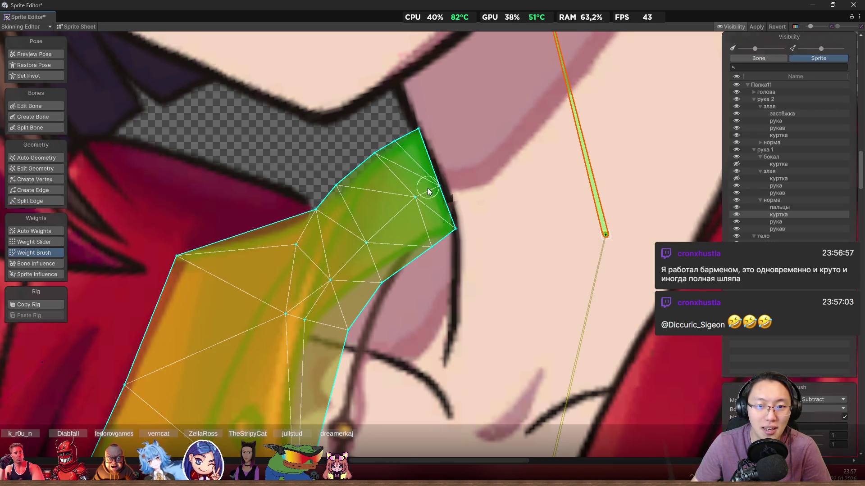
- Rotate the neck bone to check how the left collar tip currently bends
scroll(426, 188, "up", 2)
scroll(425, 188, "up", 1)
scroll(436, 172, "down", 3)
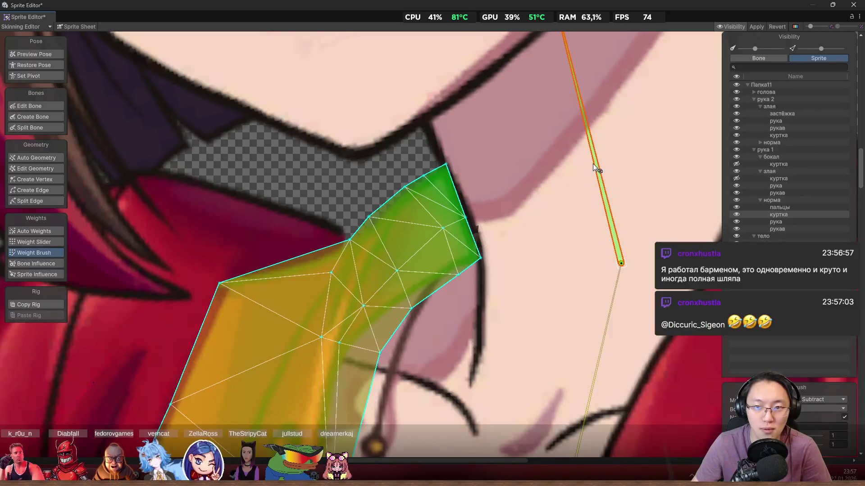
scroll(604, 152, "up", 1)
mouse_move(604, 152)
left_mouse_down()
mouse_move(620, 142)
mouse_move(578, 137)
left_mouse_up()
scroll(451, 214, "up", 5)
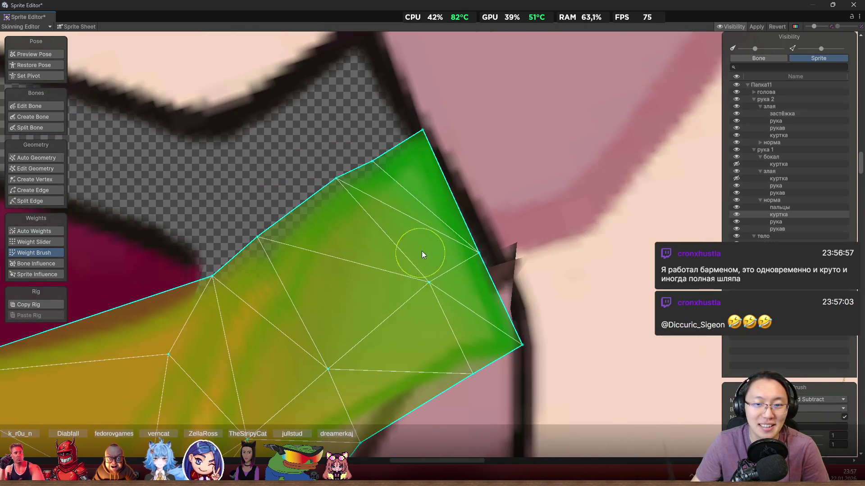
scroll(417, 260, "down", 5)
mouse_move(582, 163)
left_mouse_down()
mouse_move(618, 136)
mouse_move(609, 126)
mouse_move(569, 140)
left_mouse_up()
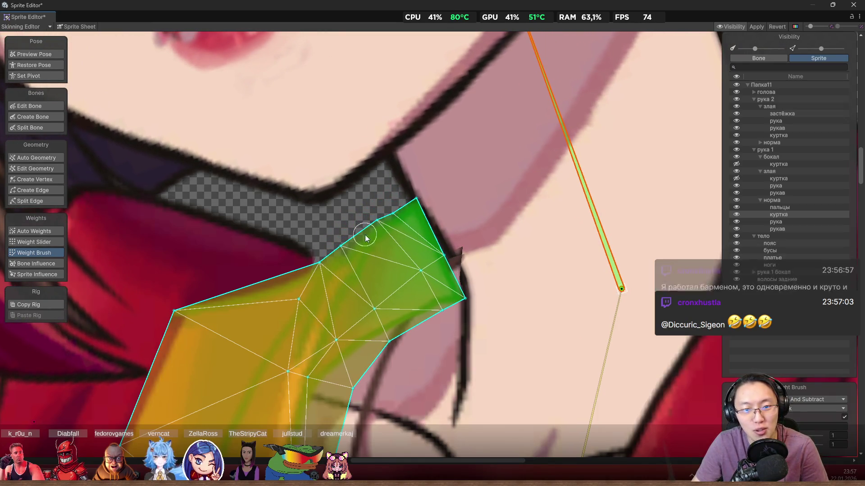
- Paint stronger neck-bone weight along the left collar's upper edge and onto its tip
scroll(367, 228, "up", 2)
scroll(367, 228, "up", 1)
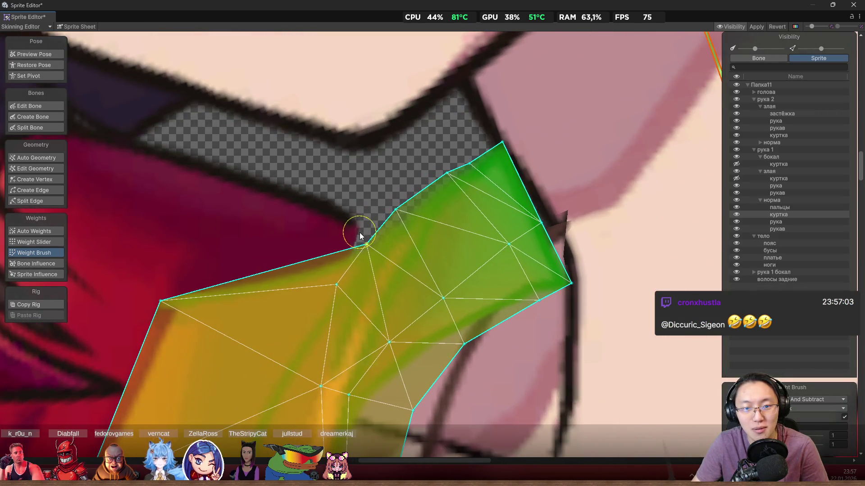
mouse_move(339, 257)
left_mouse_down()
mouse_move(334, 288)
mouse_move(346, 288)
mouse_move(433, 223)
mouse_move(419, 266)
mouse_move(465, 200)
left_mouse_up()
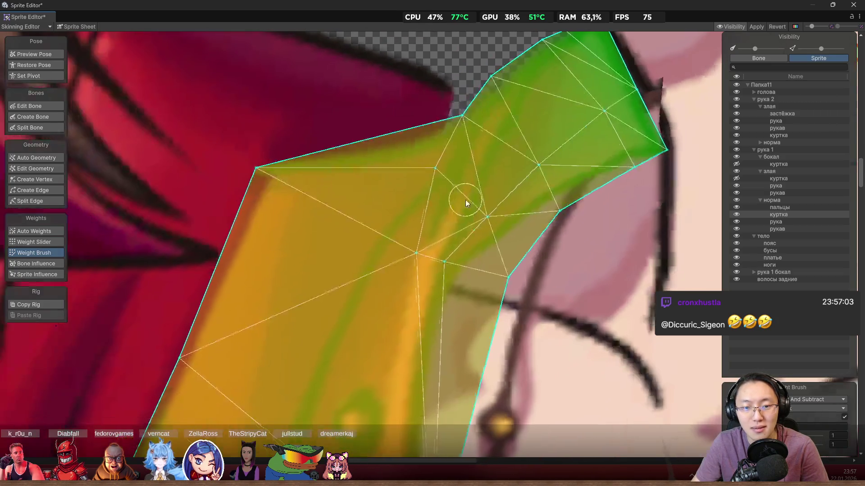
left_click_drag(415, 220, 411, 242)
mouse_move(463, 218)
left_mouse_down()
mouse_move(450, 257)
mouse_move(458, 262)
mouse_move(458, 251)
mouse_move(514, 214)
mouse_move(469, 190)
left_mouse_up()
- Swing the neck bone again to test the weighted collar, then return to pose preview
scroll(459, 251, "down", 2)
scroll(554, 230, "down", 3)
mouse_move(554, 112)
left_mouse_down()
mouse_move(576, 90)
mouse_move(555, 85)
mouse_move(573, 80)
mouse_move(565, 75)
left_mouse_up()
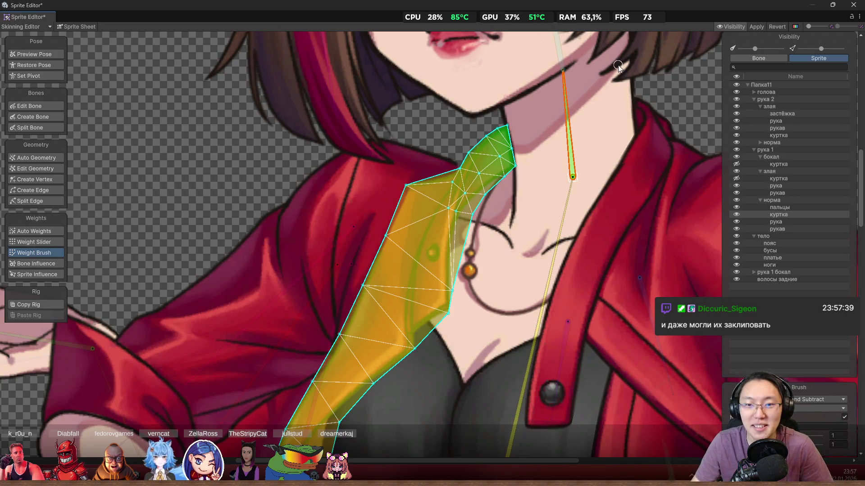
scroll(563, 130, "down", 3)
scroll(549, 108, "up", 3)
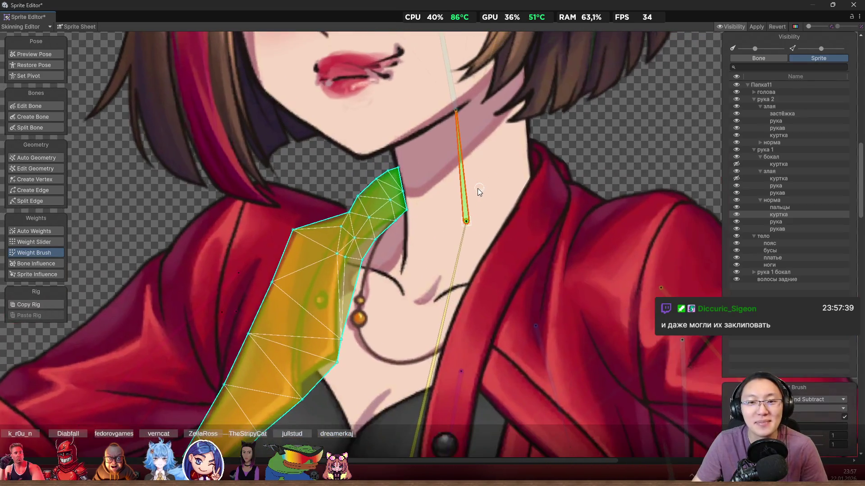
left_click(47, 54)
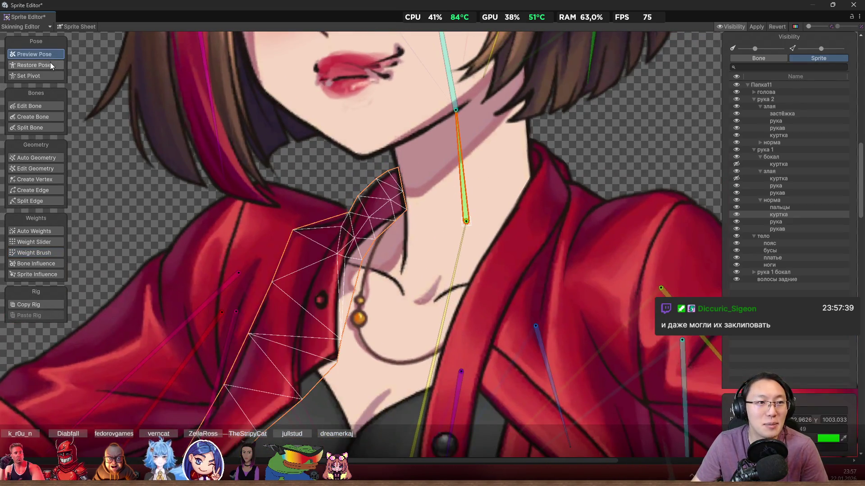
- Deselect the jacket and tilt the neck bone so the head leans left
scroll(413, 158, "down", 3)
left_click(555, 125)
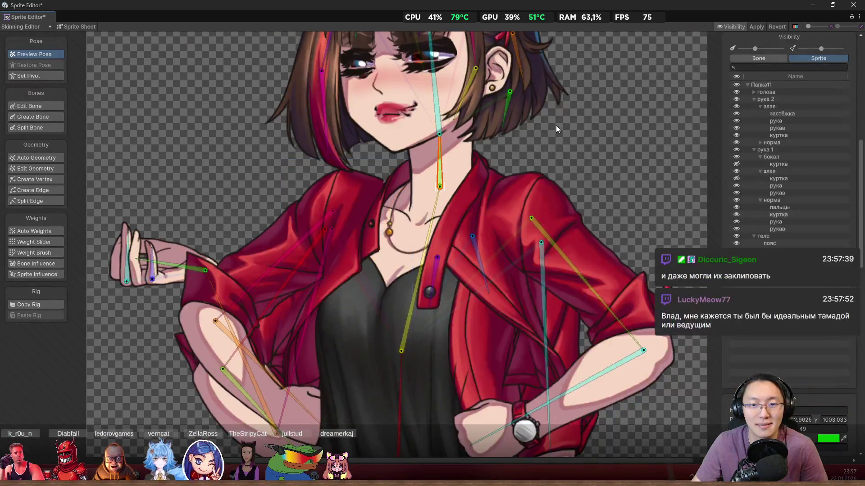
scroll(446, 144, "up", 5)
mouse_move(430, 143)
left_mouse_down()
mouse_move(439, 136)
mouse_move(433, 129)
mouse_move(401, 125)
mouse_move(461, 125)
mouse_move(366, 116)
mouse_move(427, 113)
left_mouse_up()
scroll(475, 232, "up", 5)
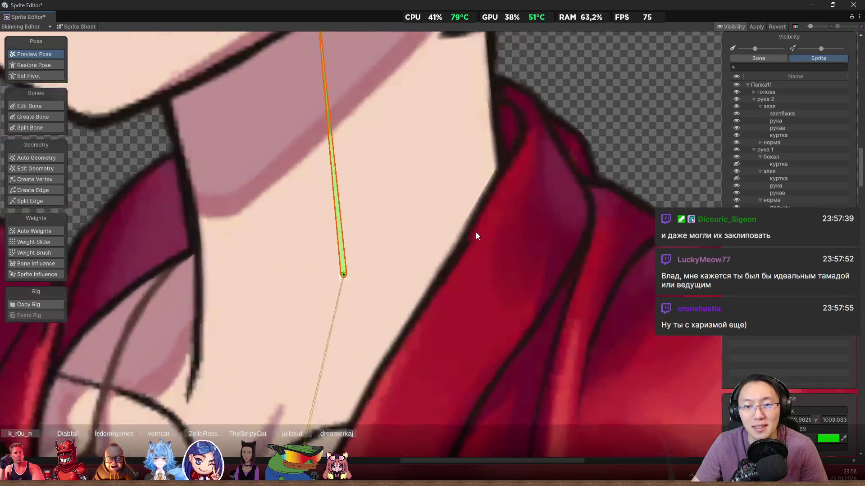
scroll(464, 261, "down", 6)
scroll(426, 223, "up", 1)
mouse_move(421, 199)
left_mouse_down()
mouse_move(393, 168)
mouse_move(269, 166)
mouse_move(415, 155)
mouse_move(393, 144)
mouse_move(414, 132)
mouse_move(388, 125)
mouse_move(406, 123)
mouse_move(326, 136)
mouse_move(217, 179)
mouse_move(535, 131)
mouse_move(426, 93)
left_mouse_up()
mouse_move(390, 85)
left_mouse_down()
mouse_move(377, 81)
mouse_move(373, 96)
left_mouse_up()
- Rotate the long bone to check the posed jacket, then select the jacket sprite
scroll(476, 270, "down", 5)
scroll(482, 282, "up", 10)
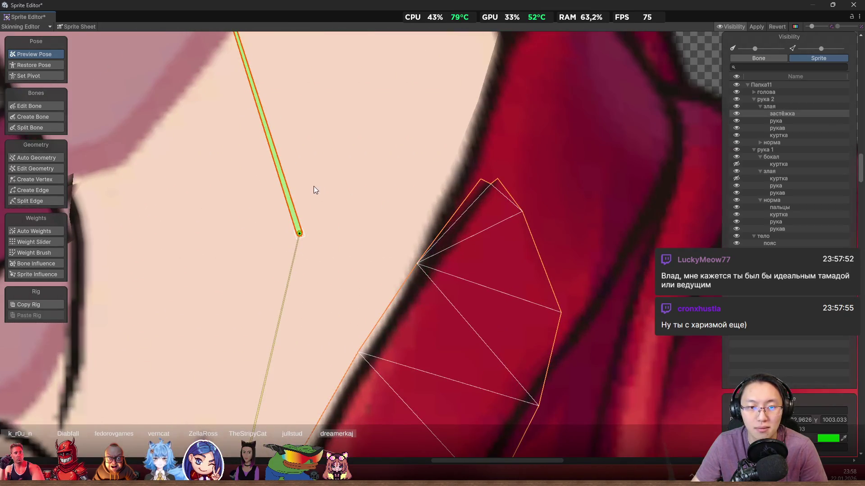
left_click_drag(288, 180, 267, 171)
scroll(507, 185, "down", 3)
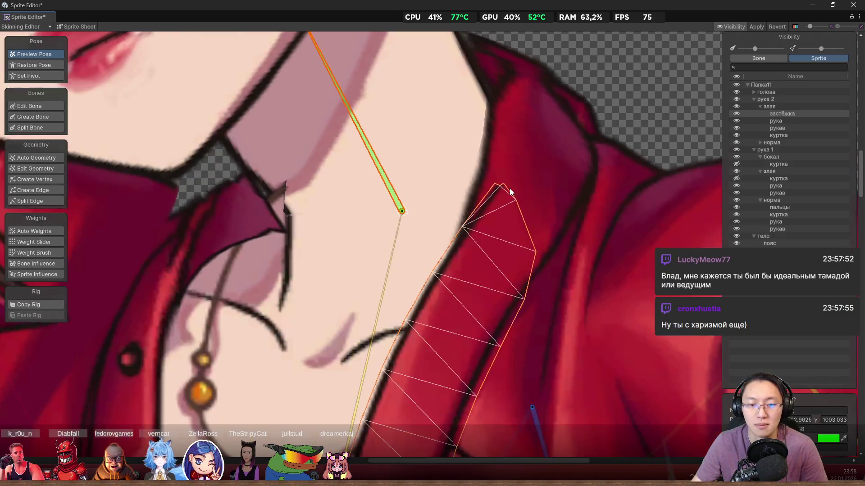
left_click(512, 172)
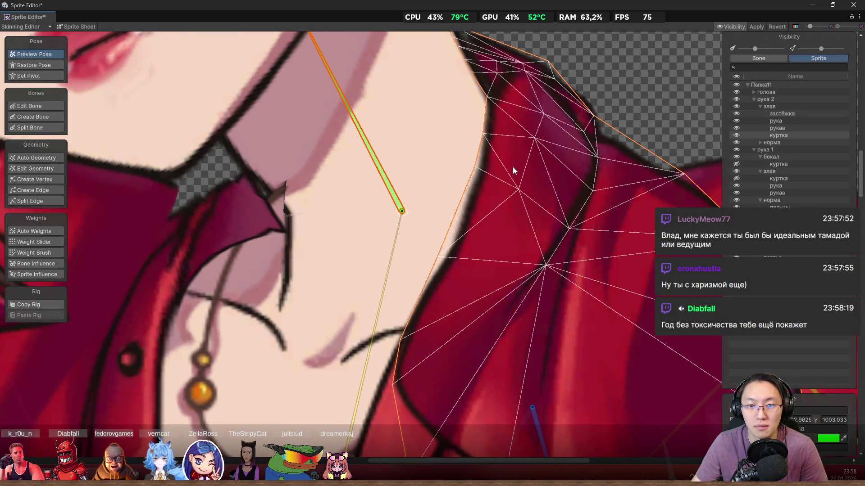
- Select the застёжка sprite, switch to Create Vertex, and drag a right-edge vertex down and outward
left_click(486, 232)
left_click(486, 231)
scroll(500, 221, "up", 2)
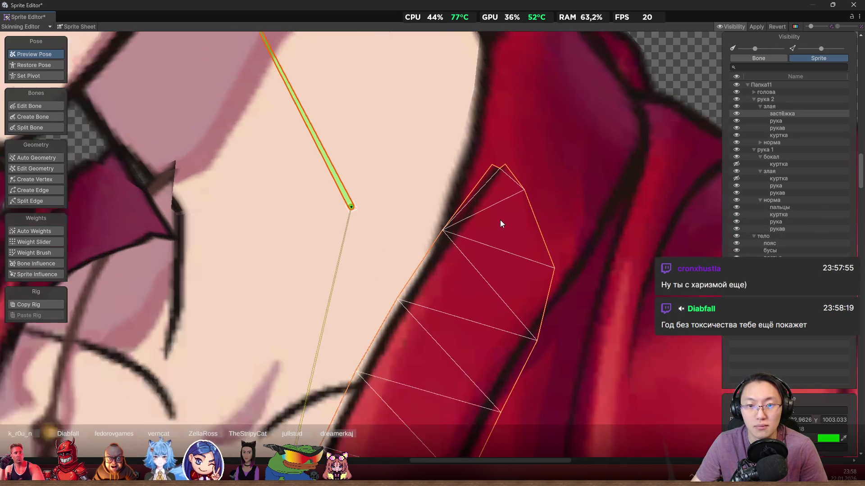
left_click(59, 251)
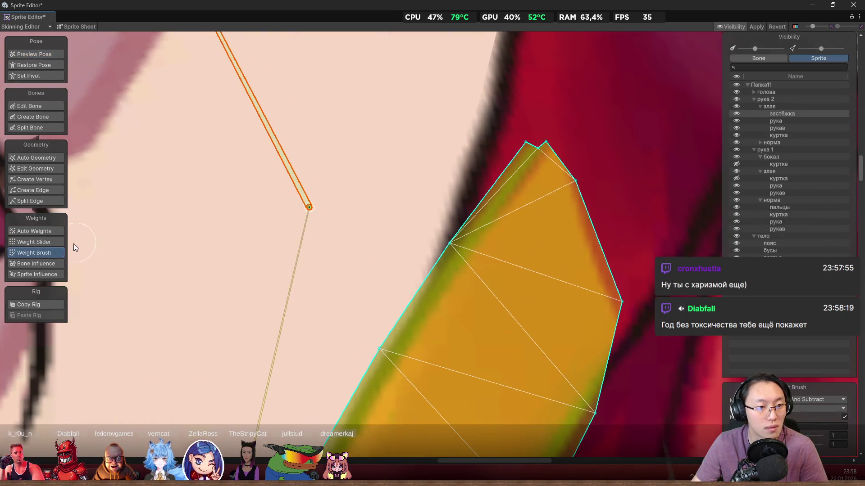
left_click(46, 180)
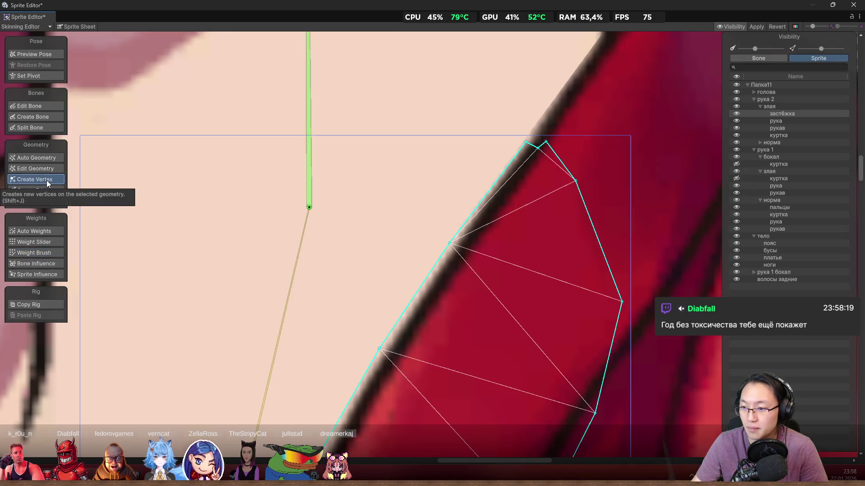
scroll(383, 171, "down", 3)
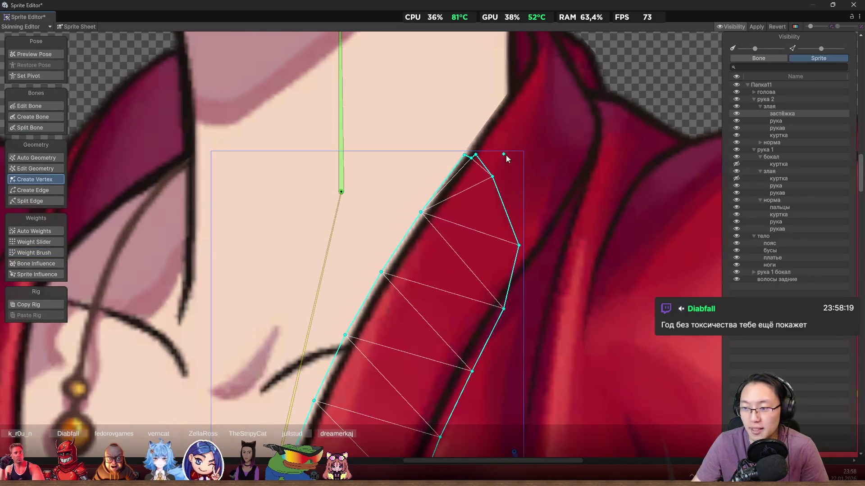
scroll(489, 168, "up", 3)
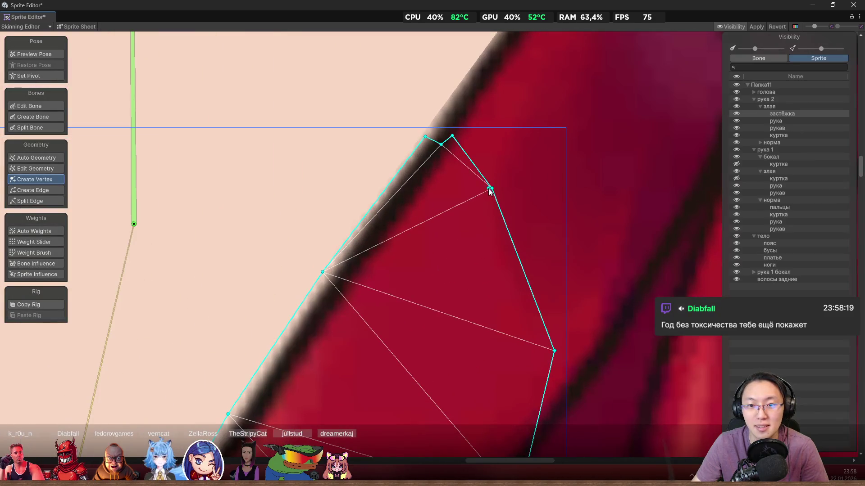
left_click_drag(490, 189, 546, 248)
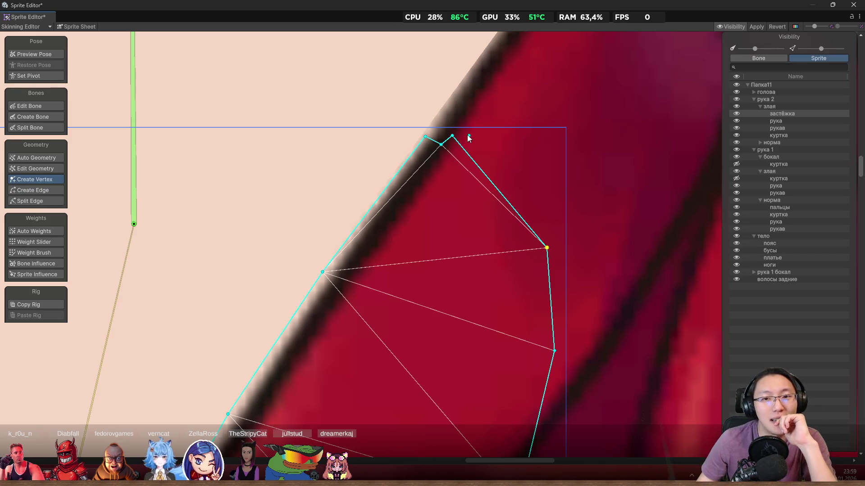
- Move the top vertex onto the collar tip and add three interior vertices to the mesh
mouse_move(452, 135)
left_mouse_down()
mouse_move(499, 167)
mouse_move(512, 191)
left_mouse_up()
scroll(439, 279, "down", 3)
left_click(433, 299)
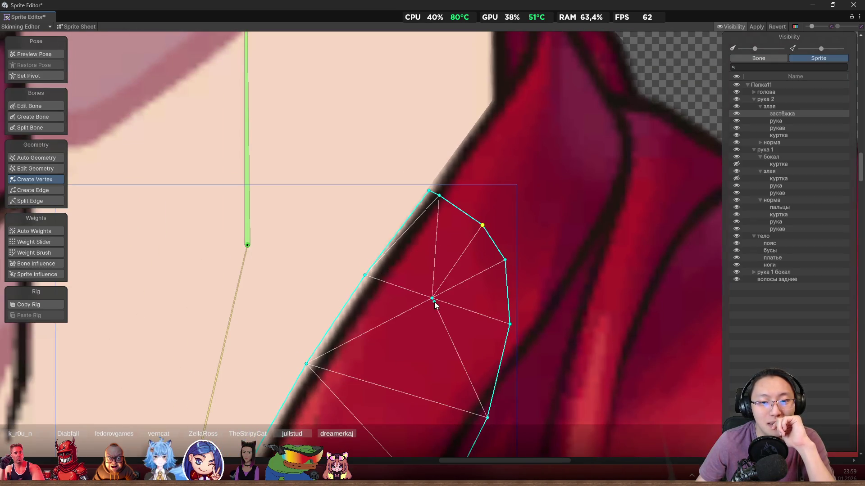
left_click(435, 286)
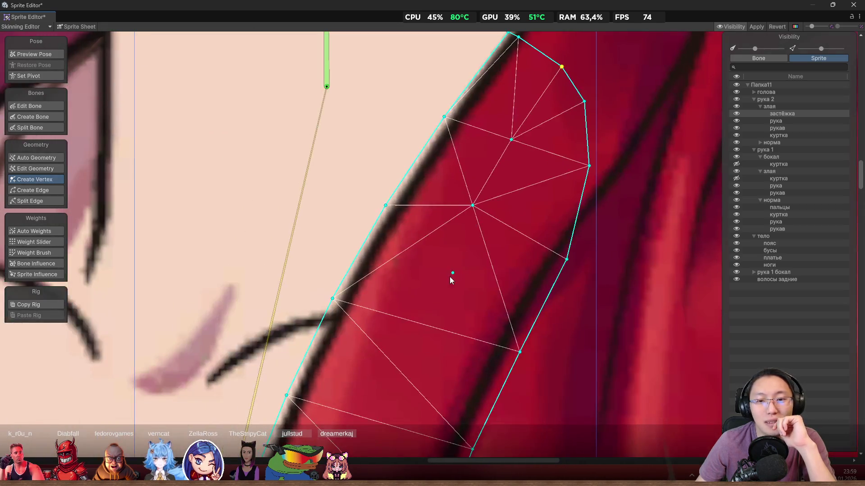
left_click(423, 320)
left_click_drag(472, 205, 485, 210)
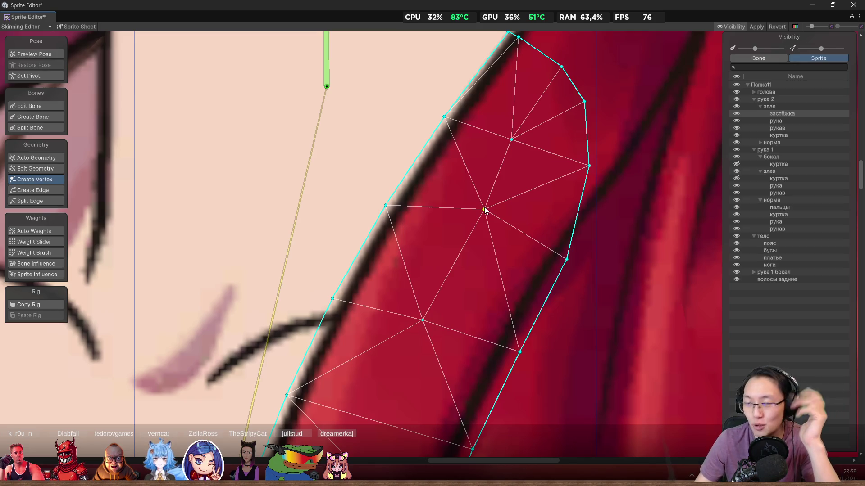
- Fit the top and right rim vertices onto the collar tip and outer edge
scroll(485, 131, "up", 2)
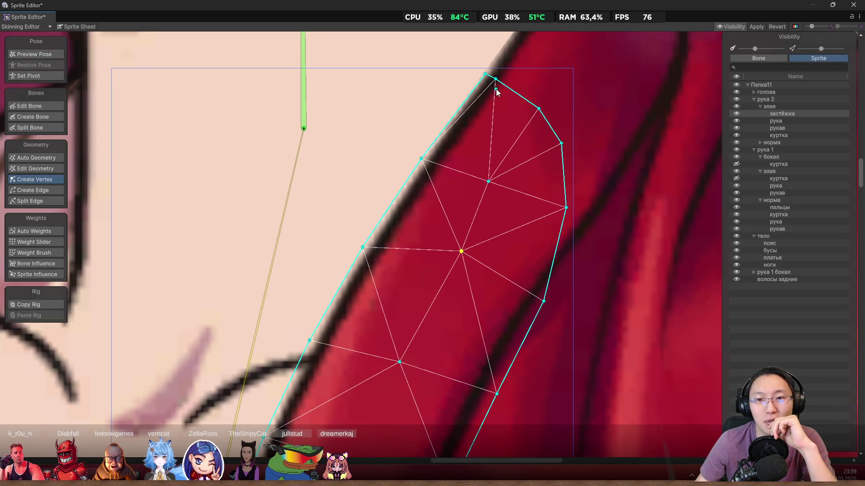
left_click_drag(496, 81, 543, 111)
left_click_drag(567, 209, 578, 253)
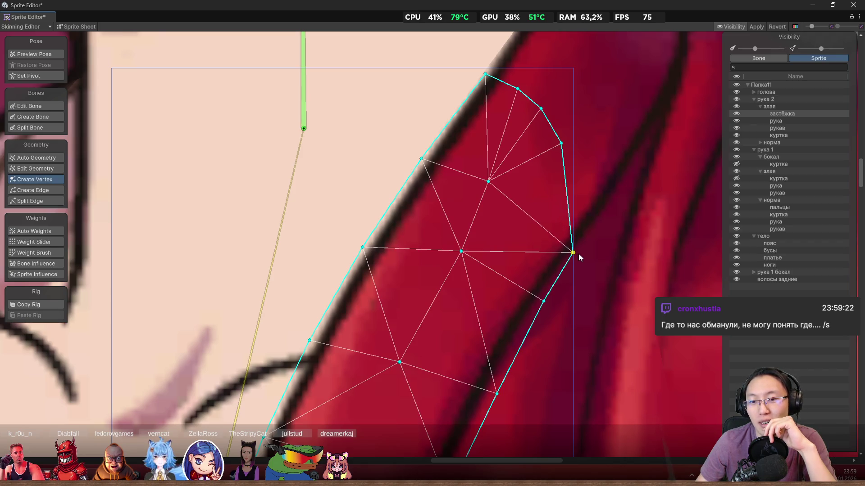
scroll(540, 336, "up", 2)
left_click_drag(539, 336, 553, 272)
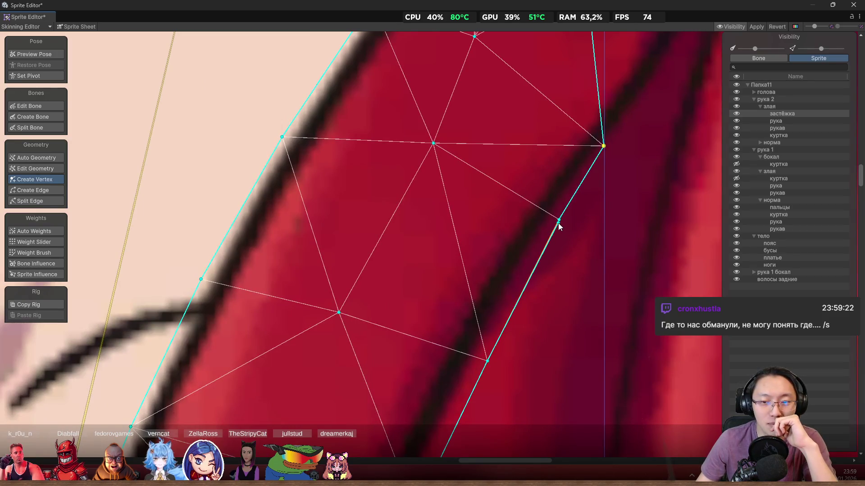
mouse_move(558, 223)
left_mouse_down()
mouse_move(550, 222)
mouse_move(610, 183)
mouse_move(591, 252)
mouse_move(574, 259)
left_mouse_up()
- Shift a lower rim vertex onto the outline and add one more interior vertex
scroll(570, 292, "down", 3)
left_click_drag(560, 323, 556, 331)
scroll(568, 307, "down", 2)
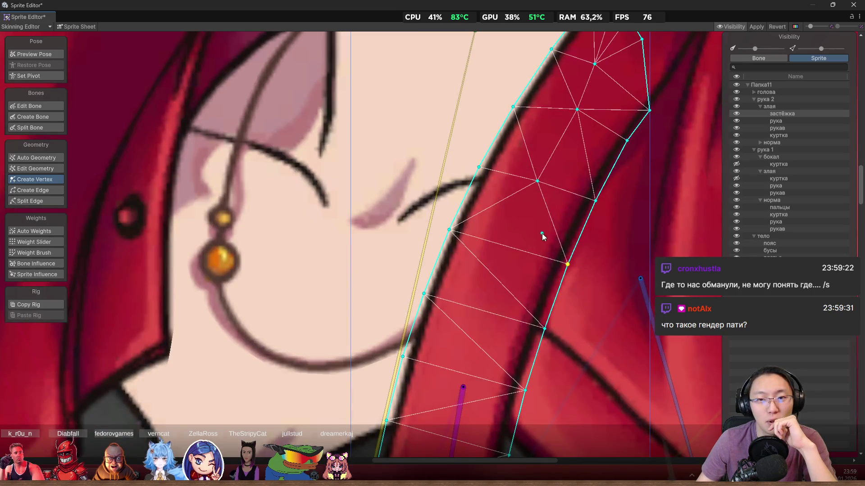
scroll(520, 250, "up", 2)
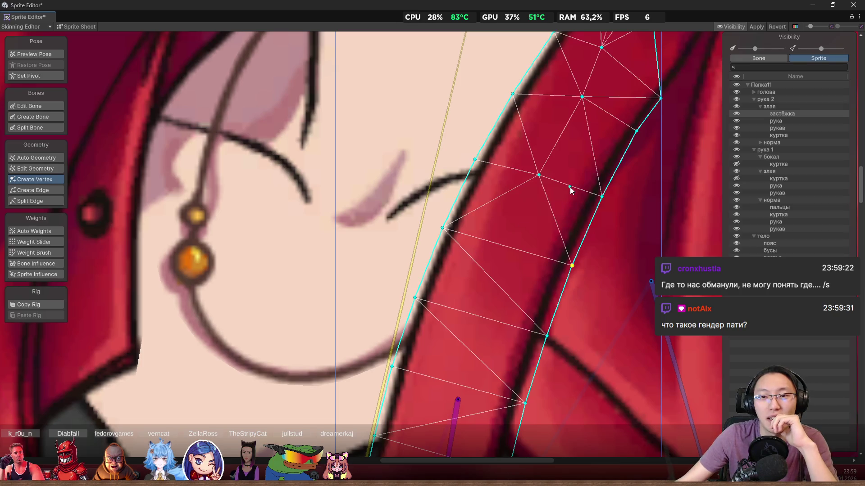
scroll(566, 193, "up", 3)
left_click(494, 182)
scroll(493, 182, "down", 3)
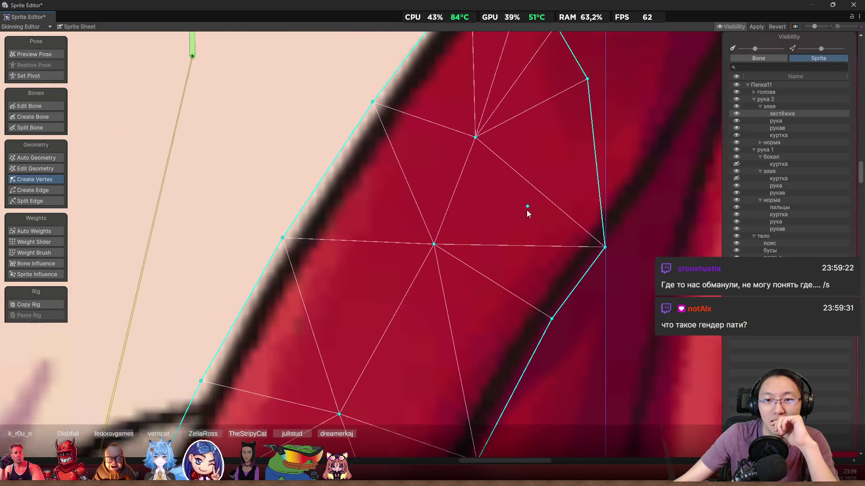
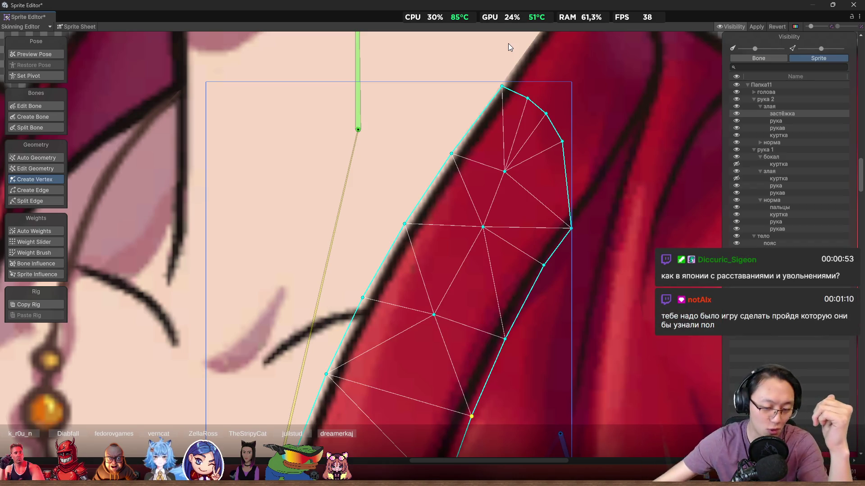
- Pan to the collar mesh and rotate the bone in Preview Pose to see the strip bend
left_click_drag(492, 168, 456, 225)
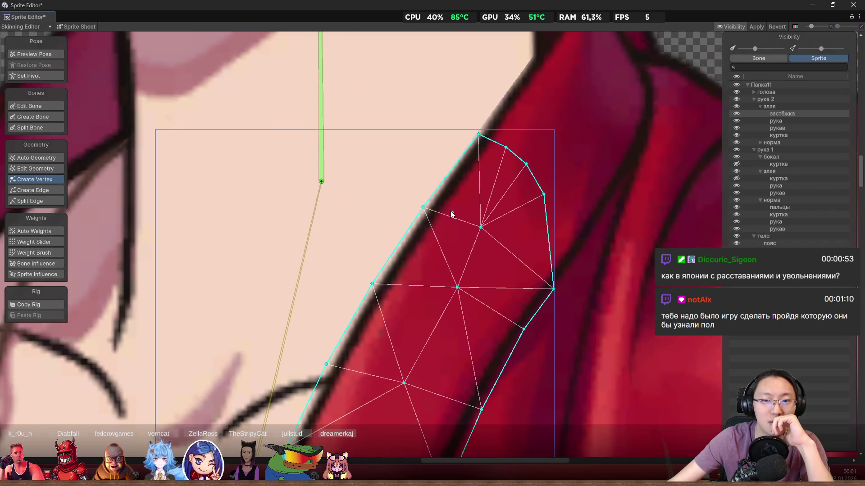
left_click(45, 56)
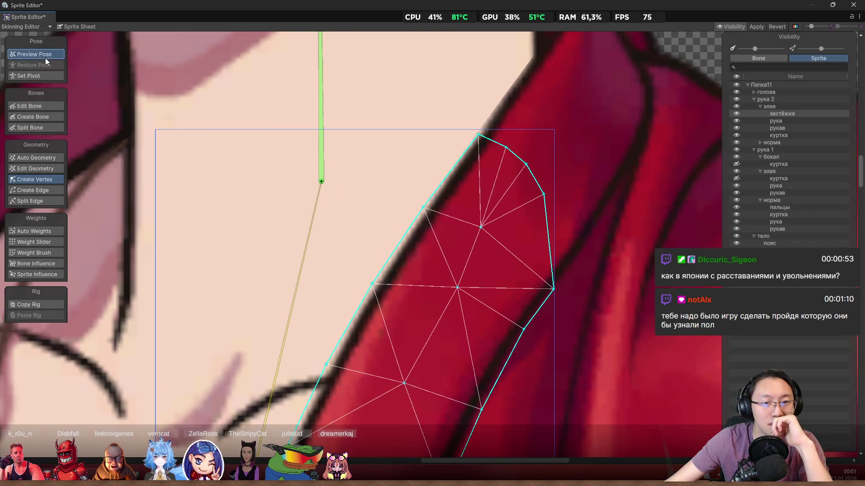
left_click_drag(320, 114, 277, 89)
scroll(467, 173, "up", 1)
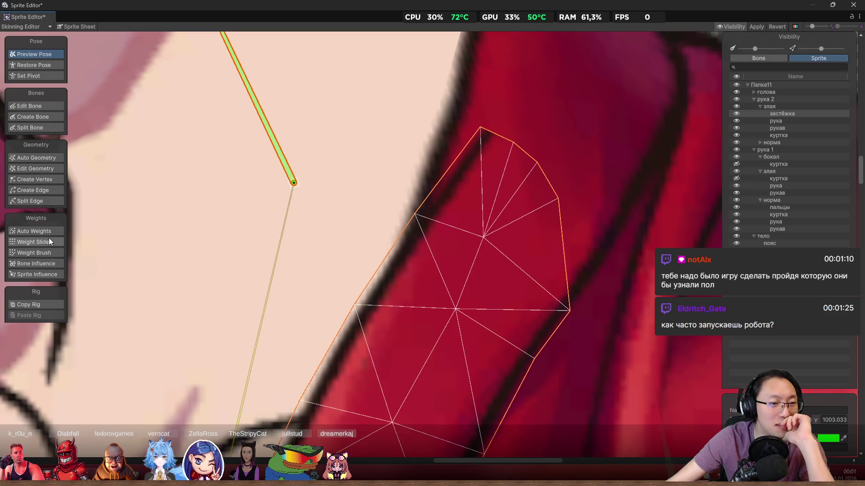
- Paint extra bone weight along the collar strip's upper edge, then rotate the bone upright in Preview Pose
left_click(45, 252)
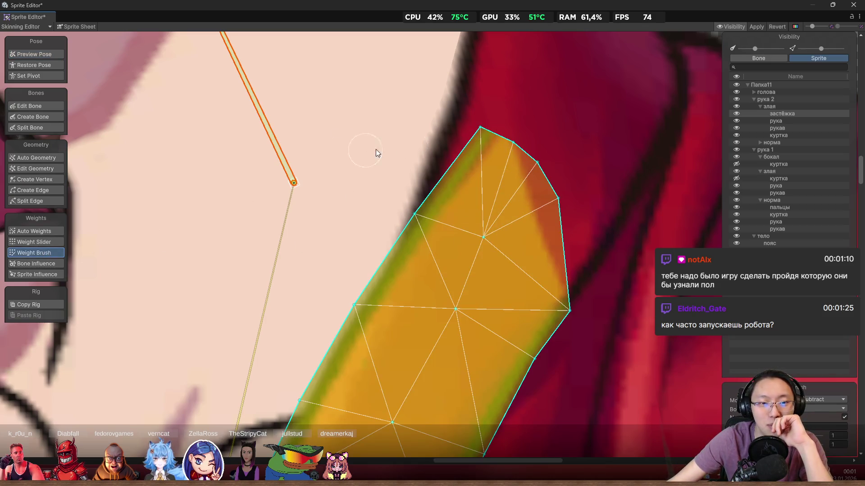
mouse_move(476, 139)
left_mouse_down()
mouse_move(467, 131)
mouse_move(473, 97)
mouse_move(456, 85)
mouse_move(447, 173)
mouse_move(511, 145)
mouse_move(494, 157)
mouse_move(495, 93)
mouse_move(488, 140)
mouse_move(488, 119)
mouse_move(542, 184)
mouse_move(529, 135)
mouse_move(554, 193)
mouse_move(554, 233)
mouse_move(491, 239)
mouse_move(459, 222)
left_mouse_up()
scroll(519, 231, "down", 2)
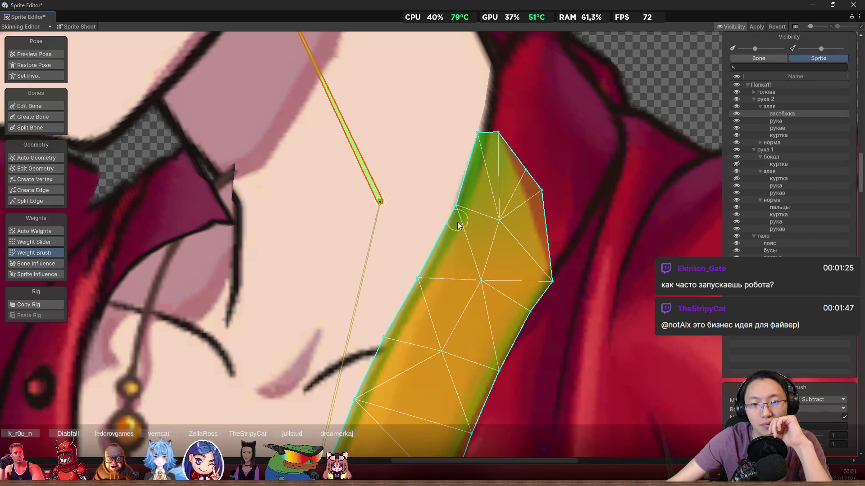
left_click(52, 56)
mouse_move(328, 104)
left_mouse_down()
mouse_move(383, 74)
mouse_move(293, 66)
mouse_move(378, 58)
left_mouse_up()
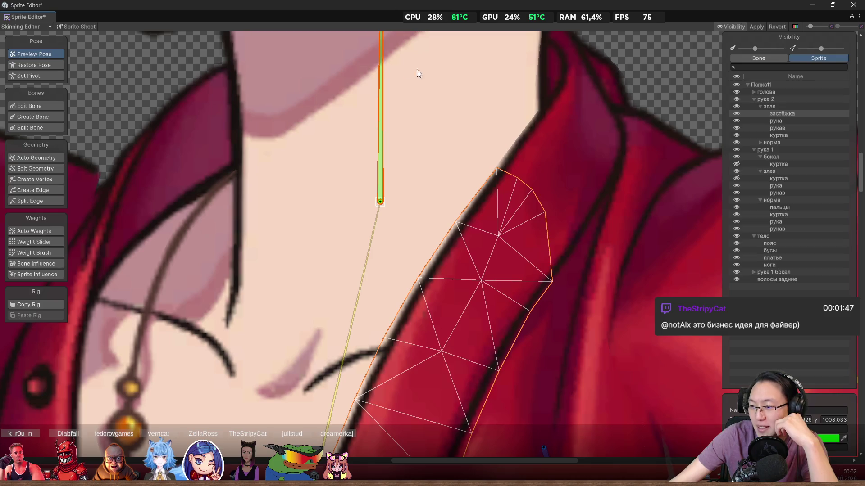
mouse_move(388, 99)
left_mouse_down()
mouse_move(355, 80)
mouse_move(395, 75)
mouse_move(385, 75)
left_mouse_up()
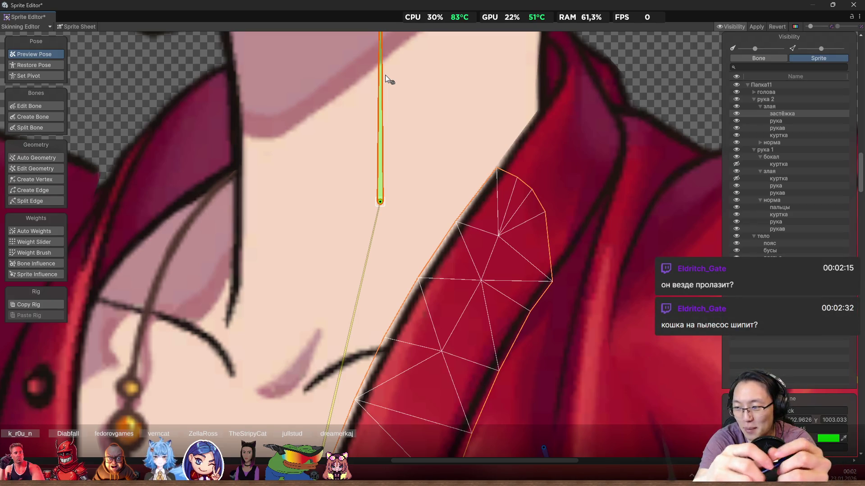
mouse_move(379, 83)
left_mouse_down()
mouse_move(340, 59)
mouse_move(288, 62)
mouse_move(411, 56)
mouse_move(337, 25)
mouse_move(361, 25)
mouse_move(340, 25)
mouse_move(352, 30)
left_mouse_up()
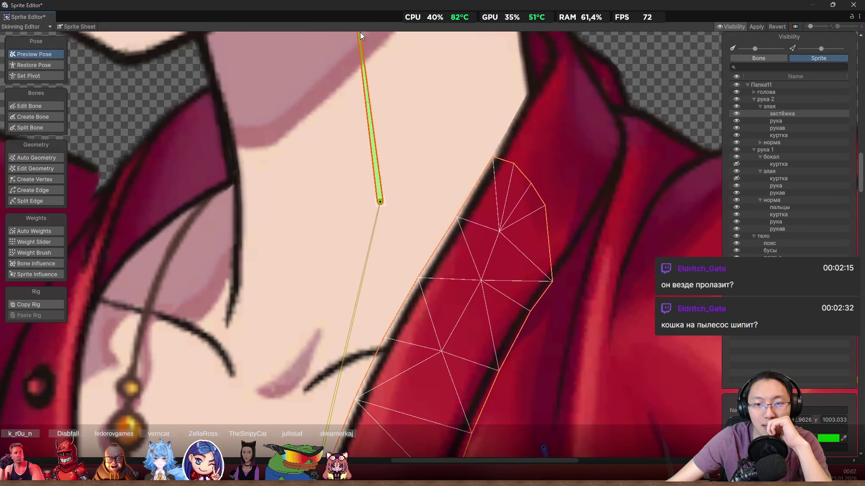
scroll(456, 165, "down", 5)
scroll(456, 164, "down", 5)
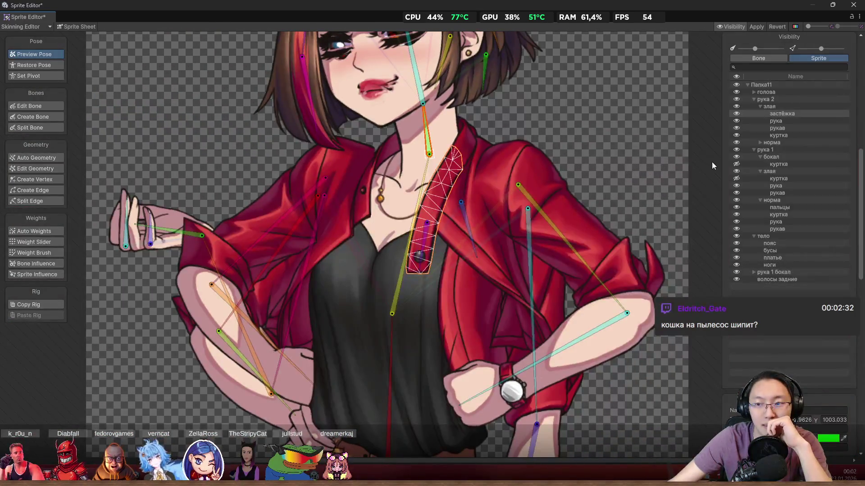
- Show the куртка layer under бокал and swing the neck bone to test head movement
left_click(735, 164)
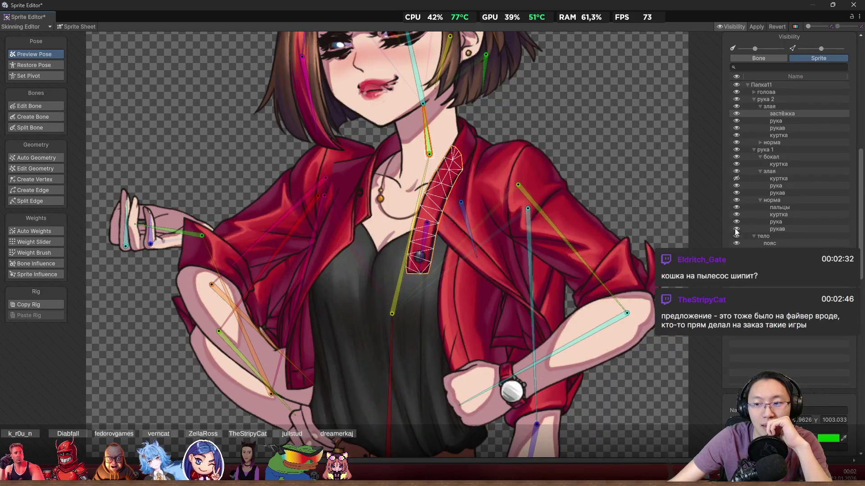
scroll(510, 155, "up", 2)
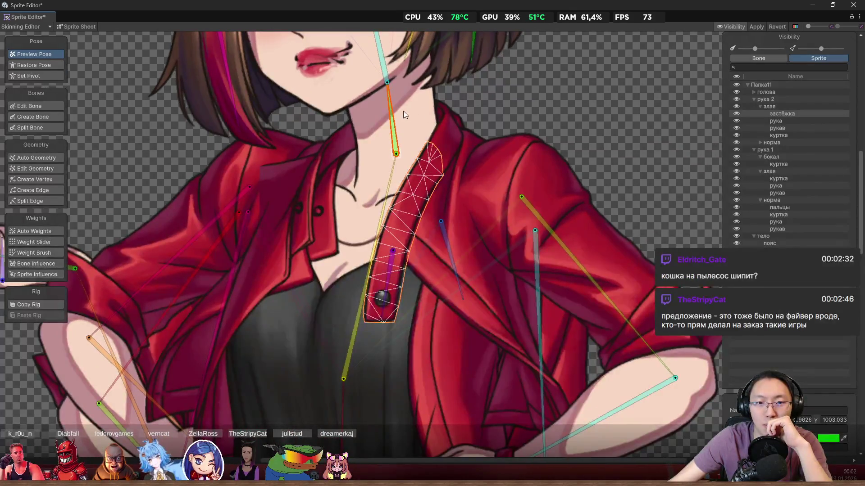
mouse_move(399, 106)
left_mouse_down()
mouse_move(388, 94)
mouse_move(402, 93)
mouse_move(388, 91)
mouse_move(433, 89)
mouse_move(423, 82)
mouse_move(432, 80)
mouse_move(400, 76)
mouse_move(418, 70)
mouse_move(399, 69)
mouse_move(426, 66)
mouse_move(413, 69)
left_mouse_up()
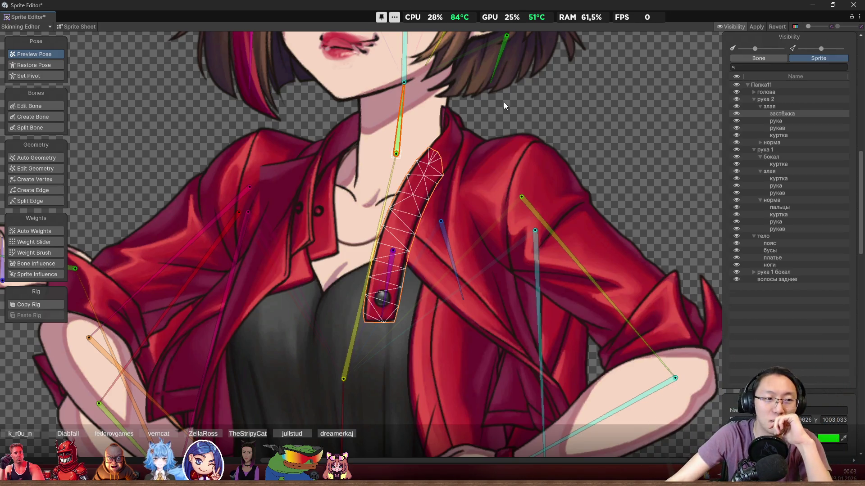
scroll(506, 139, "up", 2)
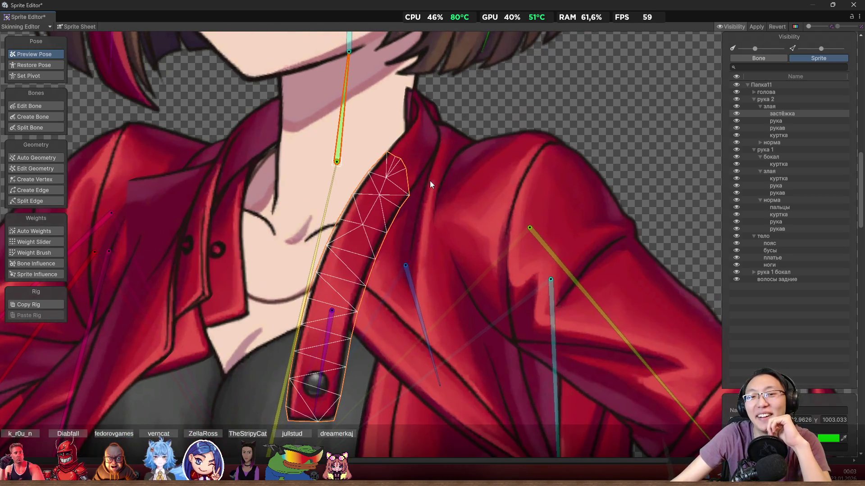
scroll(370, 222, "up", 2)
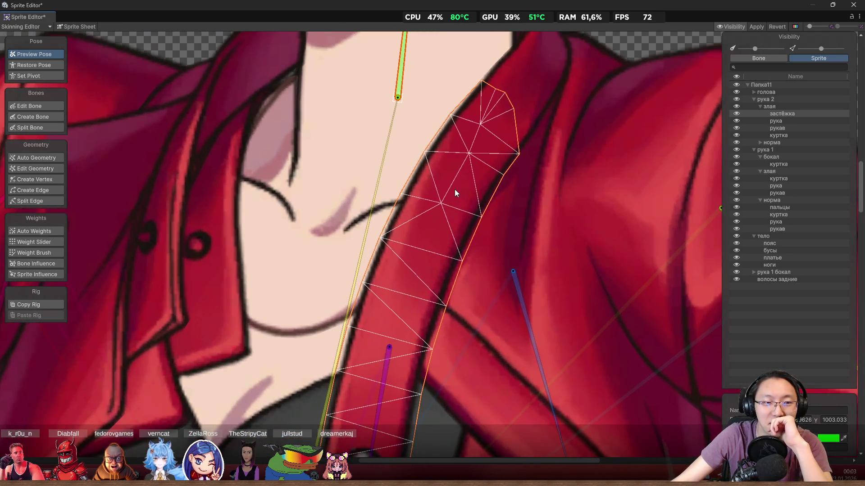
- Check the collar top with another neck swing, then restore the rest pose
left_click_drag(455, 189, 457, 221)
scroll(483, 229, "down", 5)
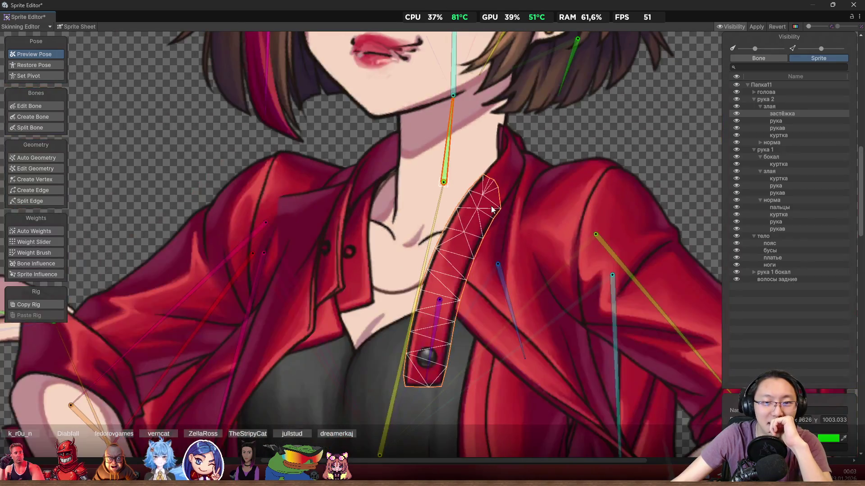
scroll(486, 236, "up", 4)
scroll(522, 217, "down", 2)
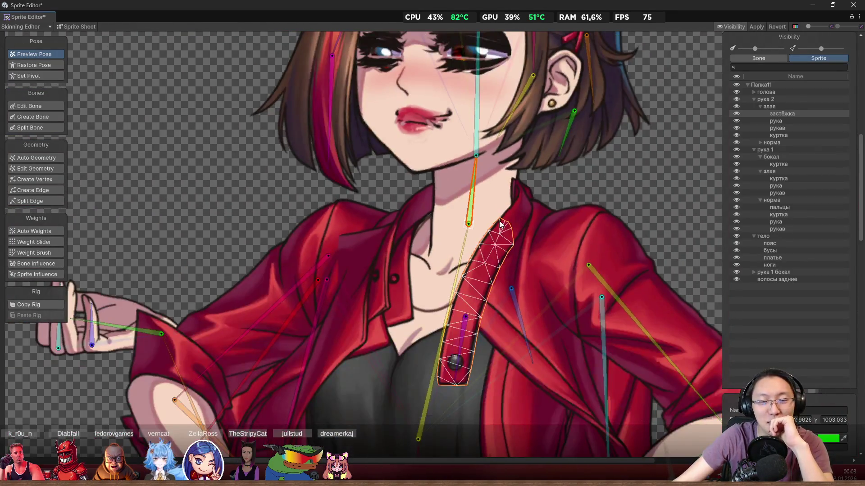
scroll(466, 191, "up", 2)
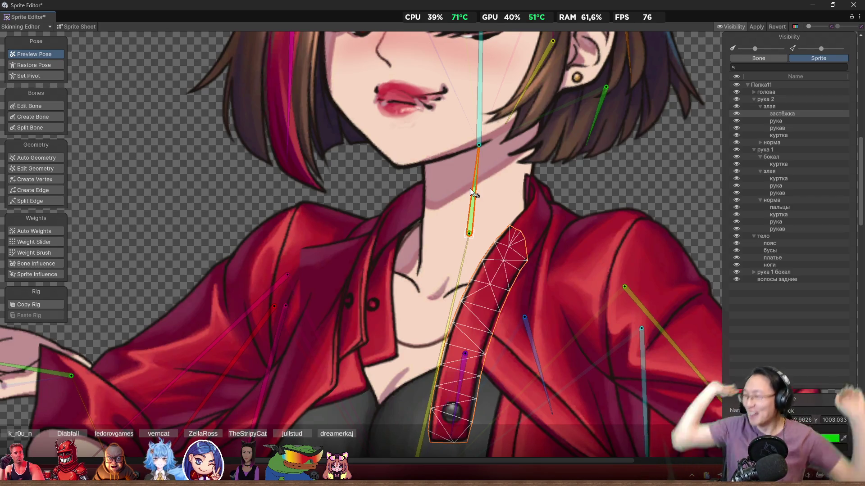
scroll(529, 217, "up", 1)
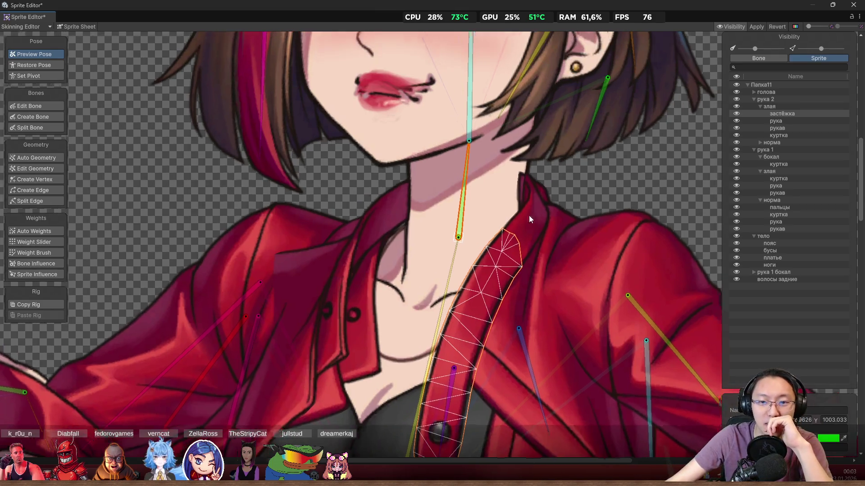
scroll(529, 215, "up", 1)
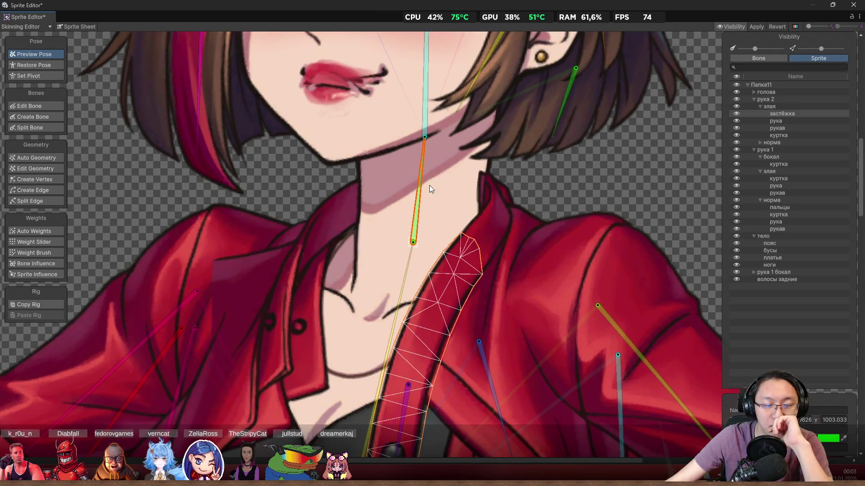
mouse_move(424, 187)
left_mouse_down()
mouse_move(411, 166)
mouse_move(434, 161)
left_mouse_up()
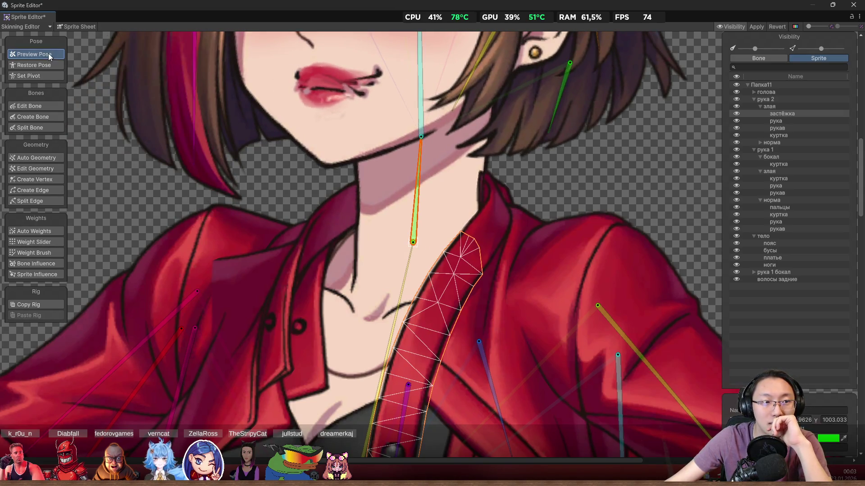
left_click(39, 65)
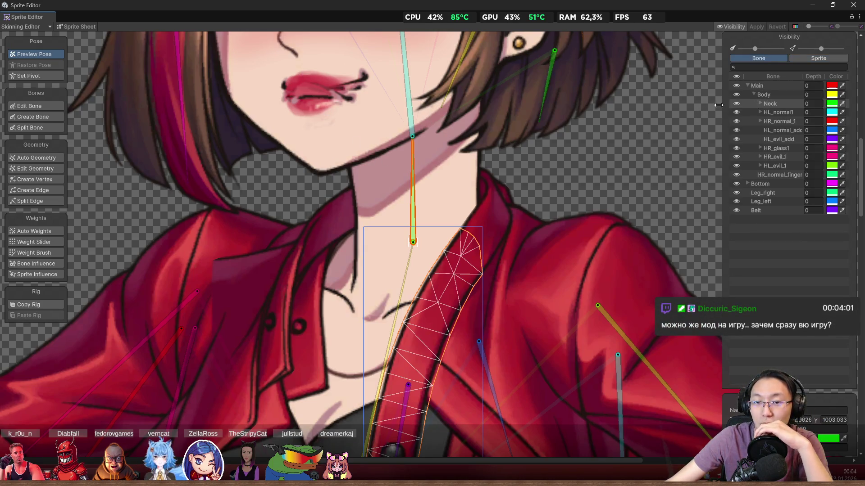
- Close the skinning editor and turn on Auto Rebind for the collar sprite куртка_4
left_click(852, 7)
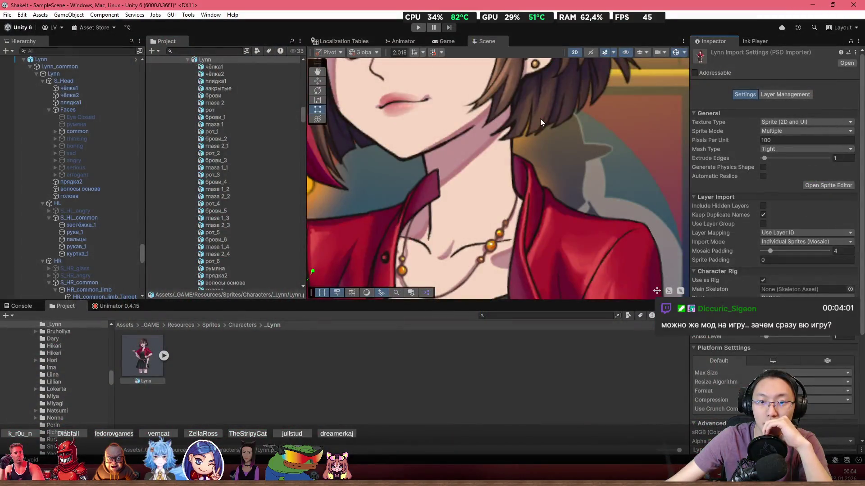
left_click(422, 193)
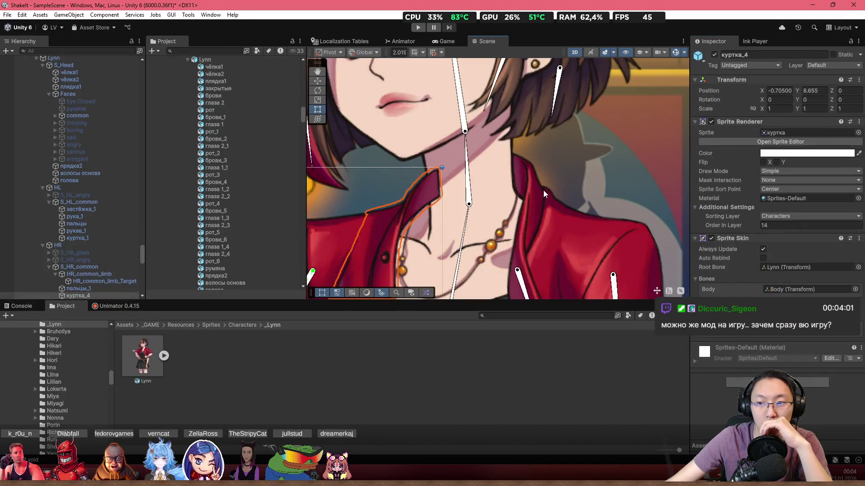
left_click(763, 258)
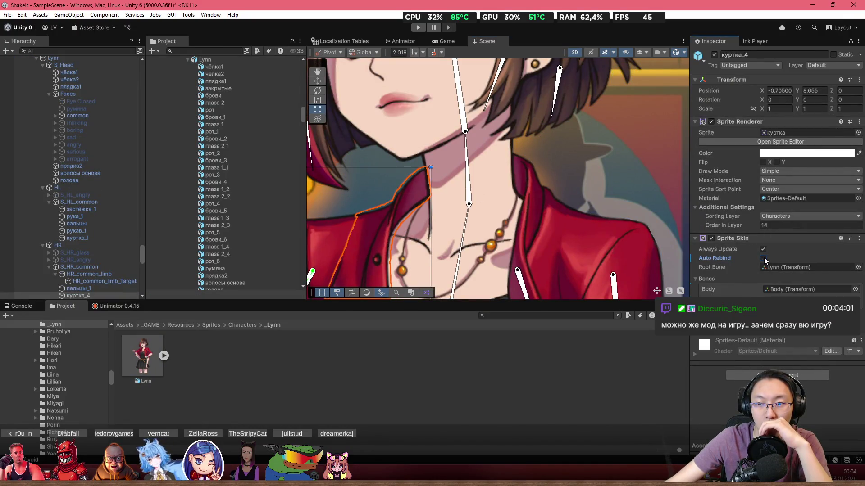
scroll(545, 189, "up", 2)
- Toggle Auto Rebind on the jacket sprite куртка_1
left_click(527, 177)
left_click(527, 177)
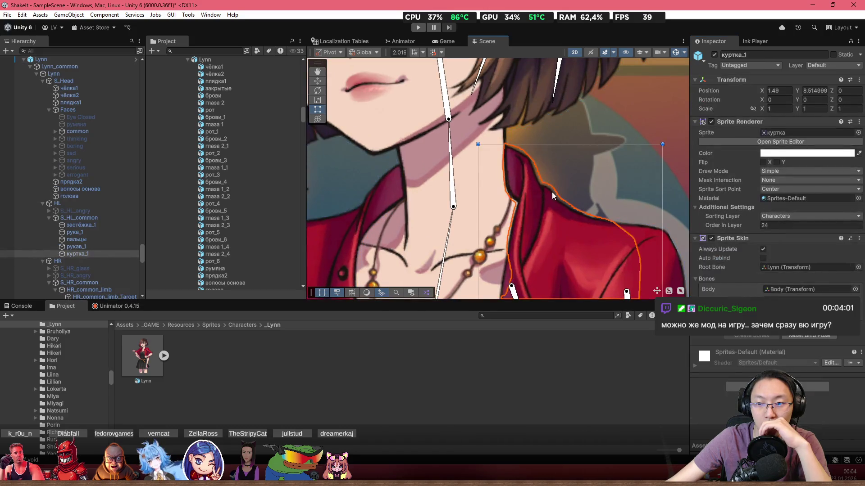
left_click(763, 259)
left_click(762, 259)
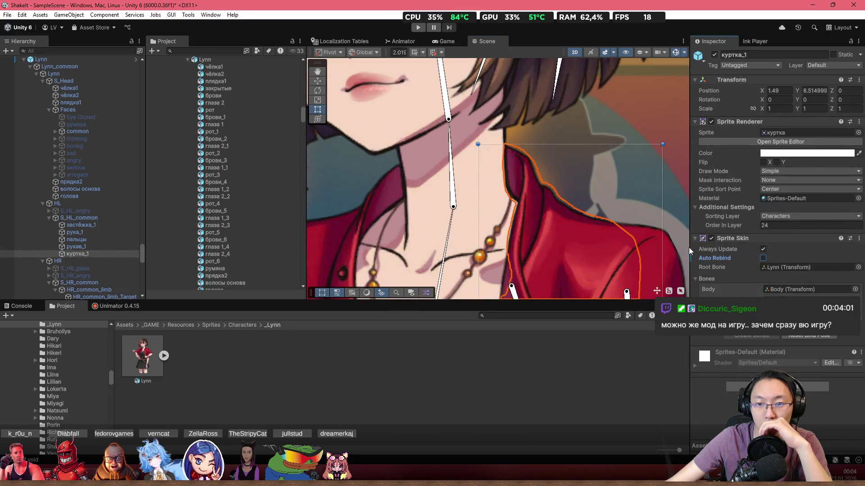
scroll(534, 209, "down", 3)
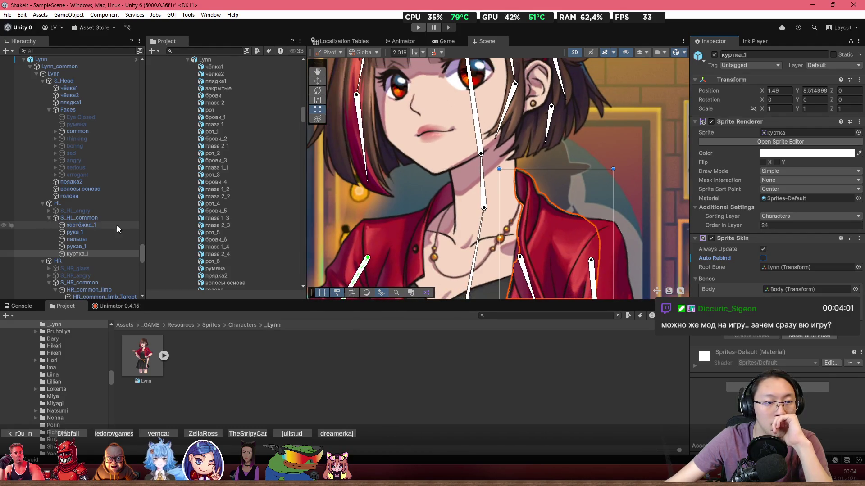
- Collapse S_HL_common and enable Auto Rebind on the red jacket sprite
left_click(49, 218)
left_click(68, 217)
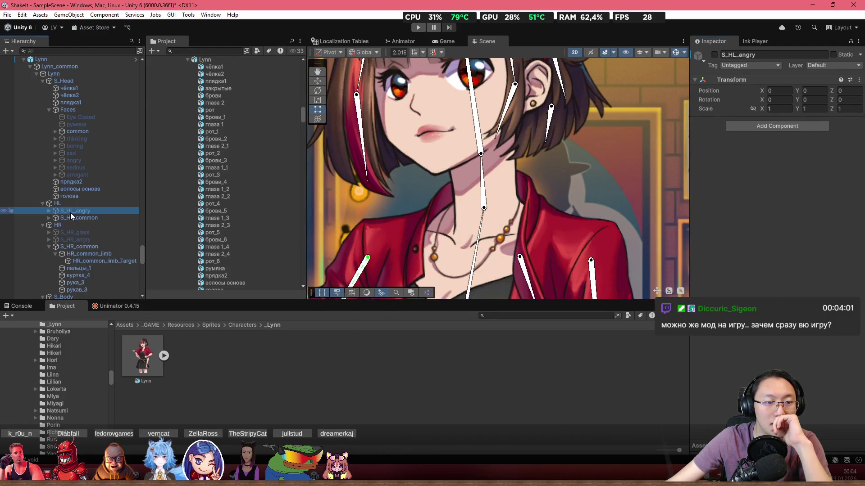
left_click(72, 211)
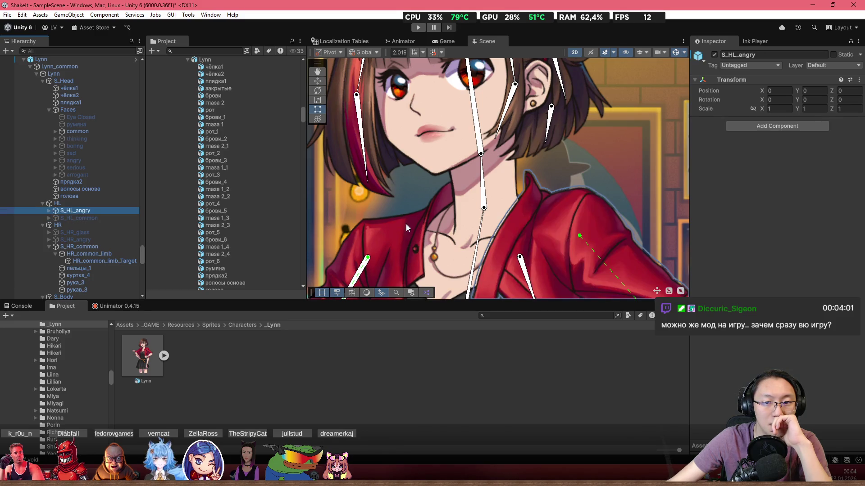
scroll(454, 214, "up", 3)
left_click(535, 205)
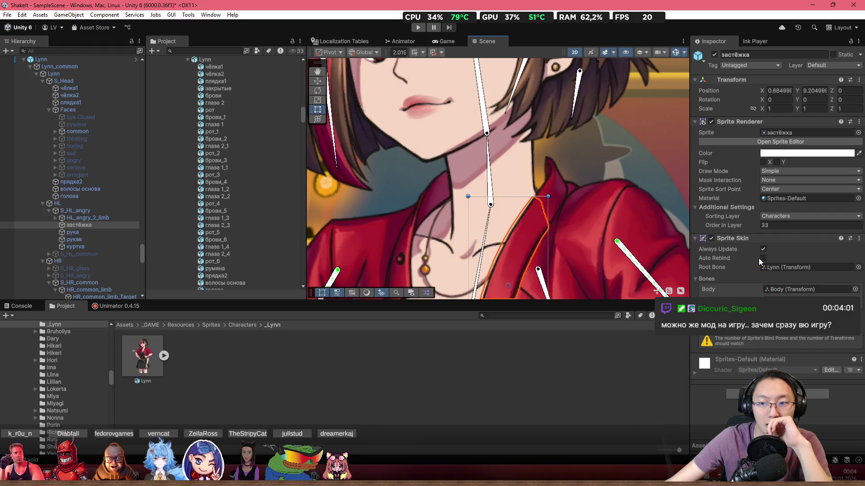
left_click(581, 211)
left_click(563, 198)
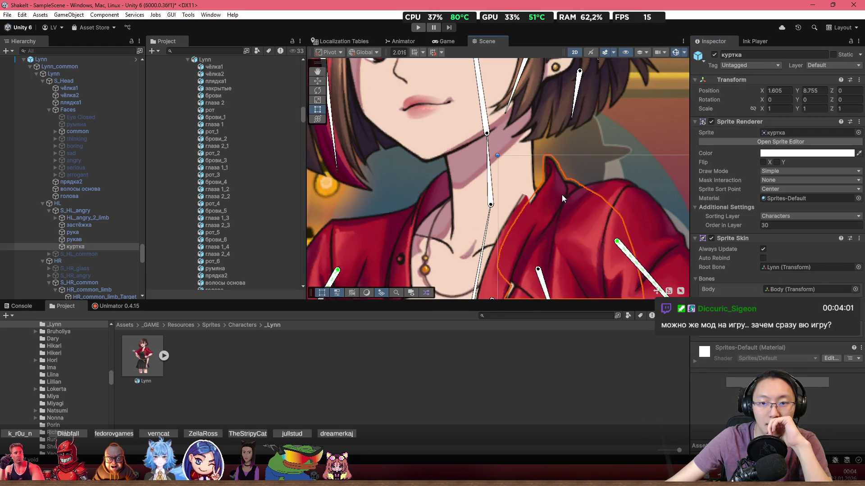
left_click(763, 258)
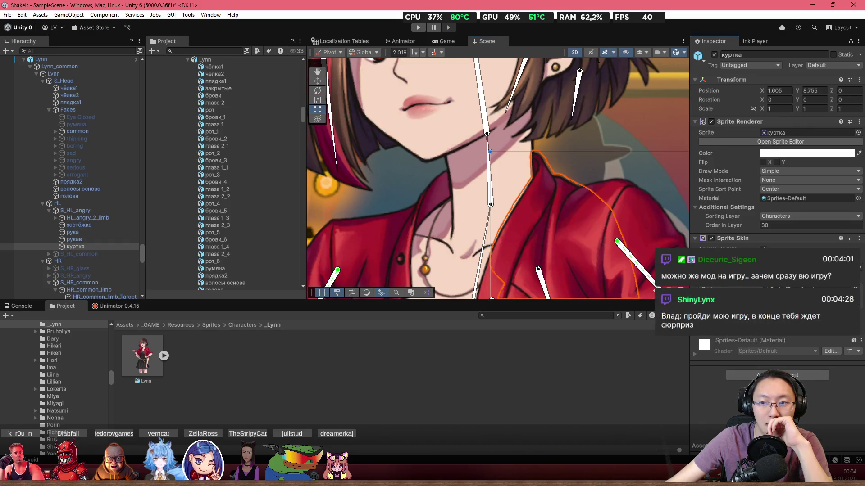
- Clear the hierarchy search filter and minimise the Unity editor
left_click_drag(438, 194, 452, 176)
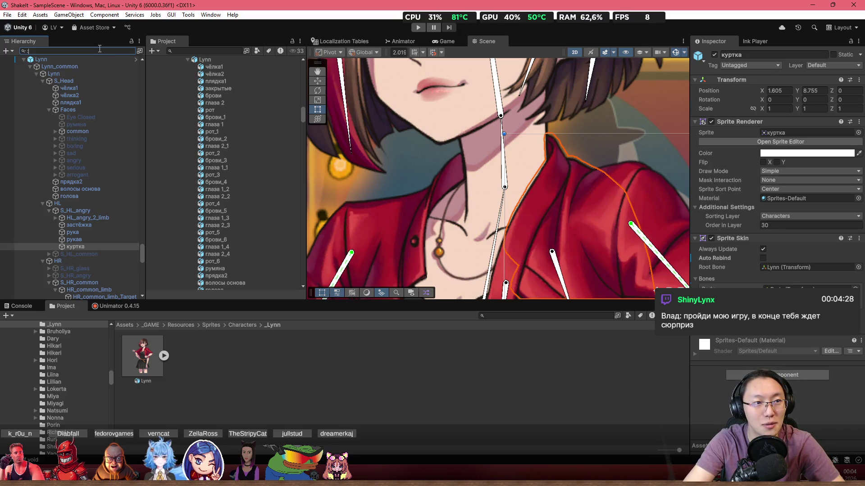
type(":")
key("BackSpace")
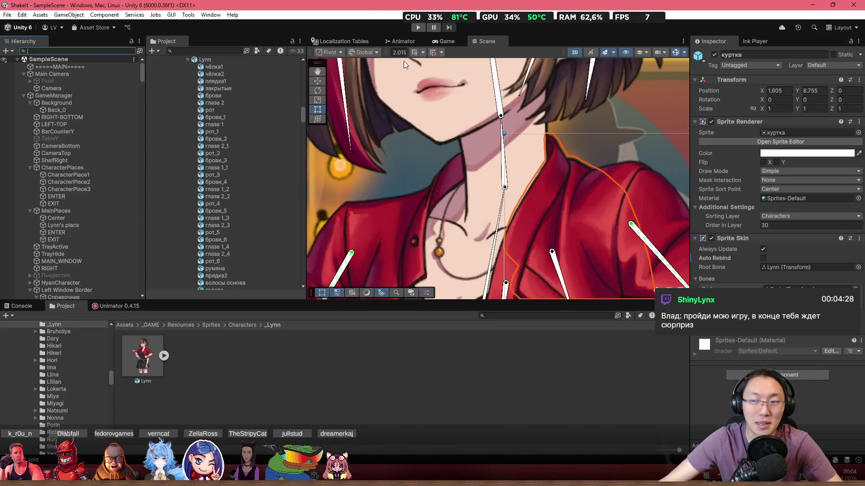
left_click(812, 5)
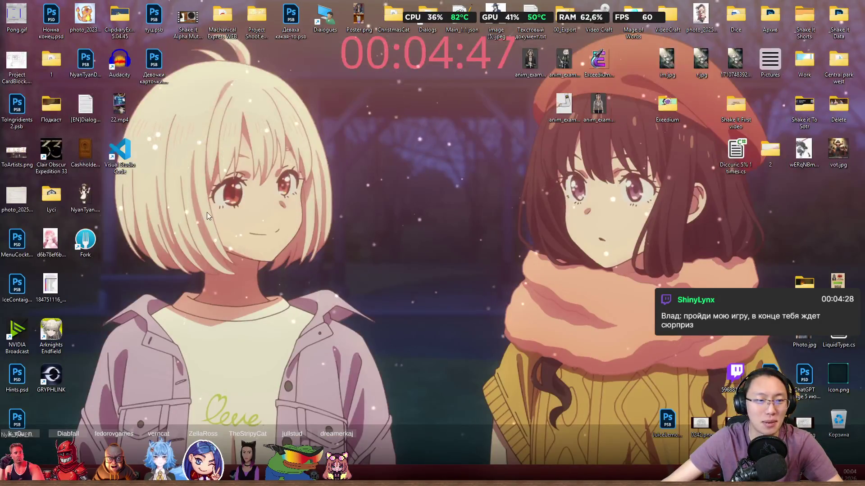
- Launch Fork, stage all unstaged files and commit them as 'Resize Complete'
double_click(90, 242)
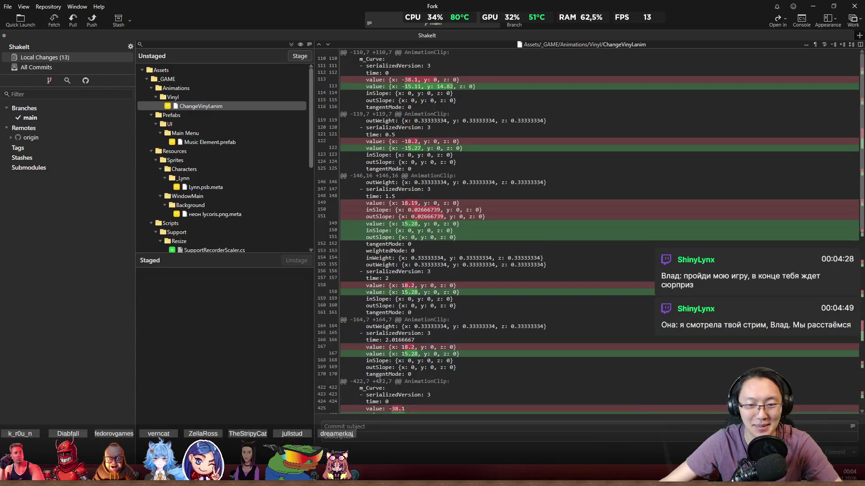
left_click(261, 148)
key("ctrl+a")
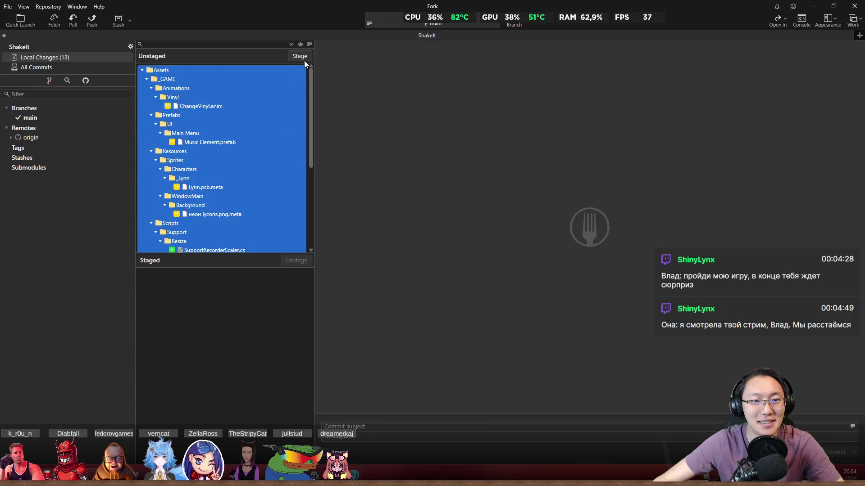
key("Return")
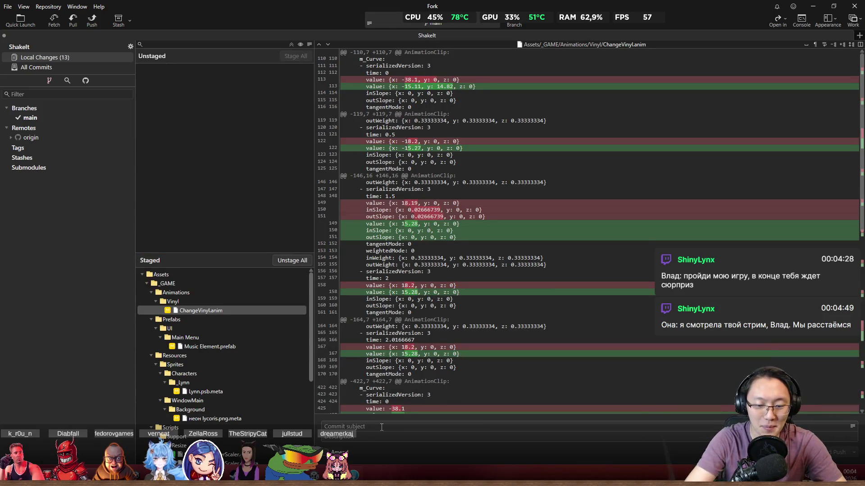
type("Resuze")
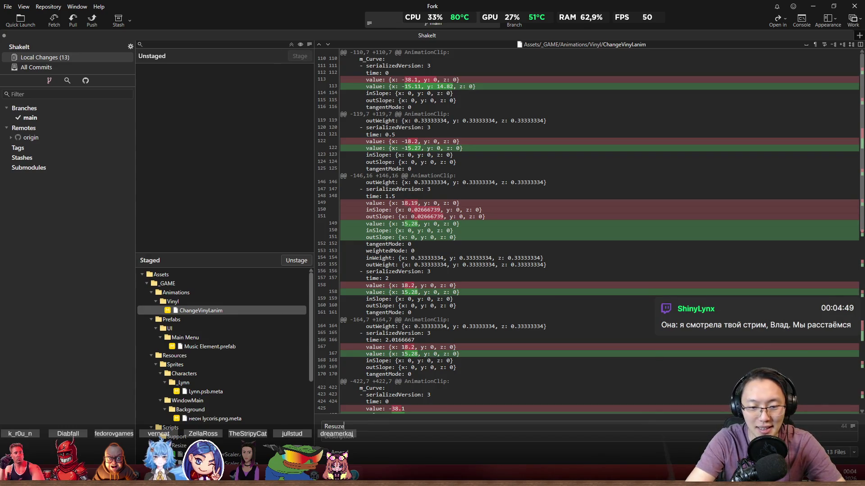
key("BackSpace")
key("BackSpace")
key("BackSpace")
type("ize Complete")
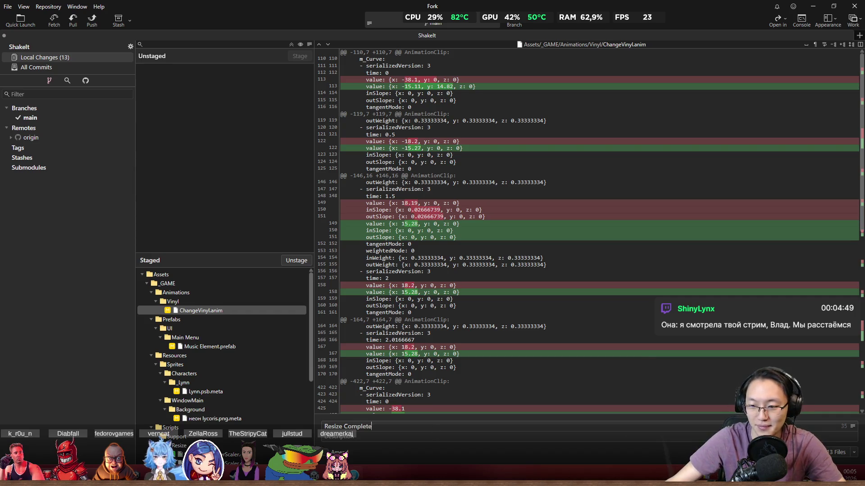
key("ctrl+Return")
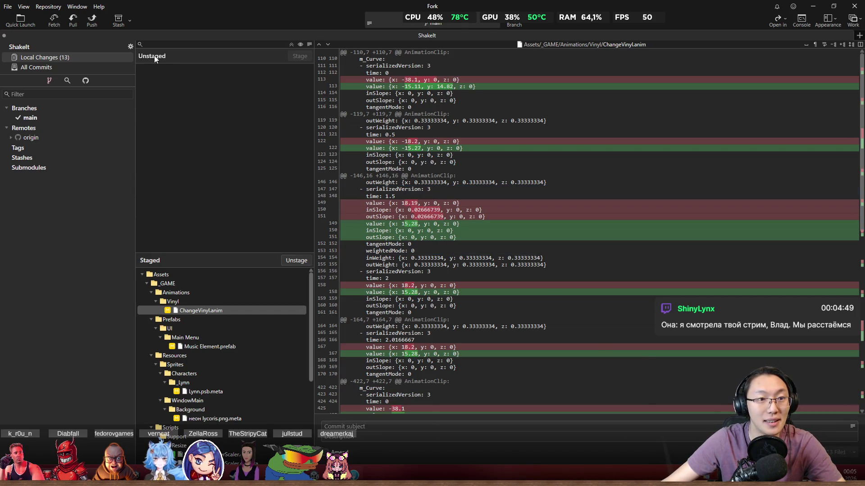
- Push main to origin, view all commits, and close Fork
left_click(92, 21)
left_click(488, 260)
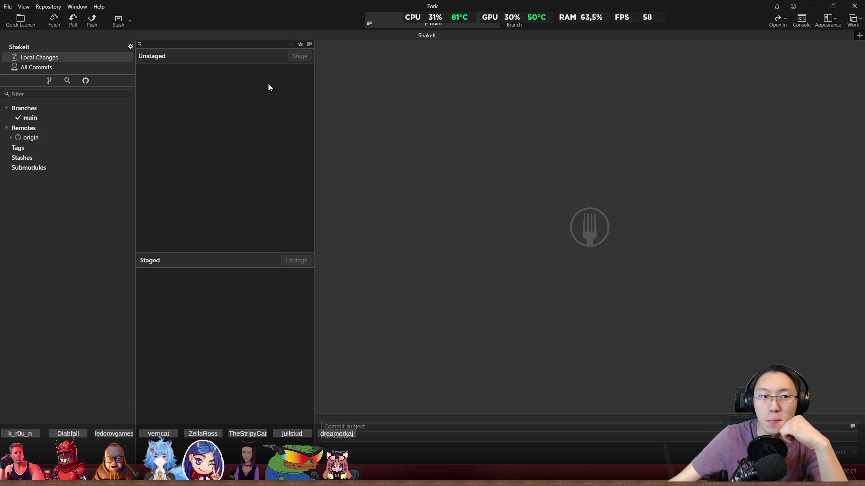
left_click(66, 67)
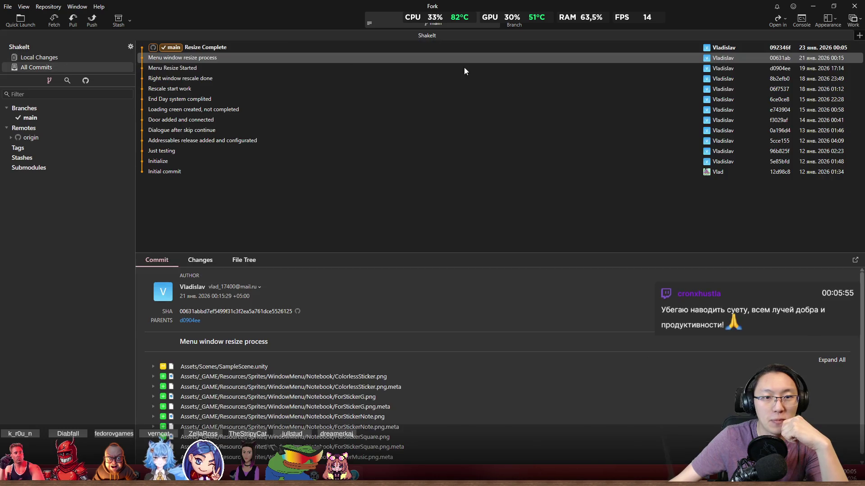
left_click(853, 6)
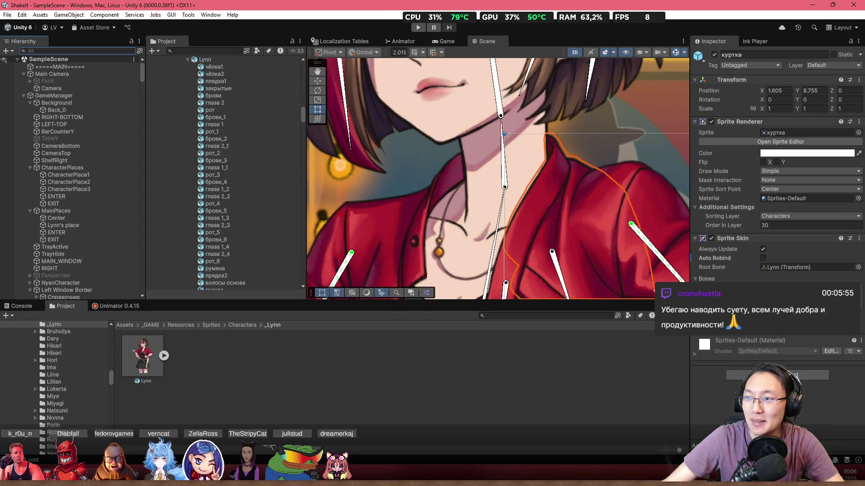
left_click_drag(598, 126, 450, 135)
scroll(446, 154, "up", 3)
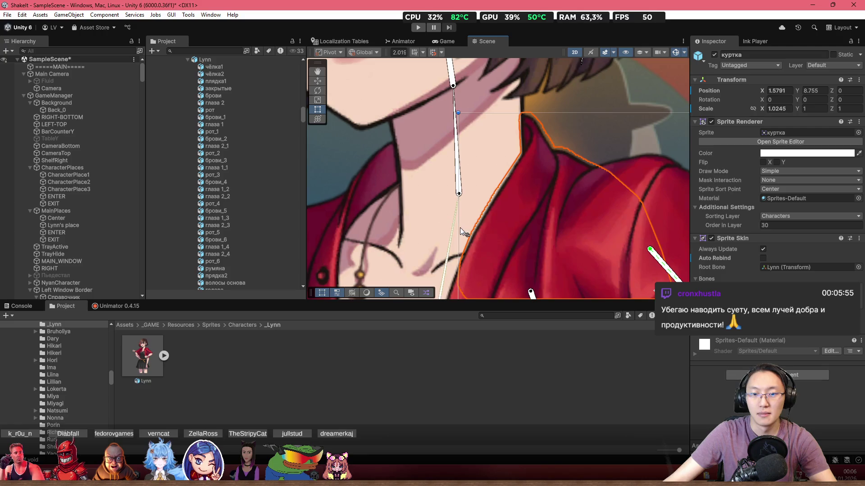
left_click_drag(460, 228, 399, 239)
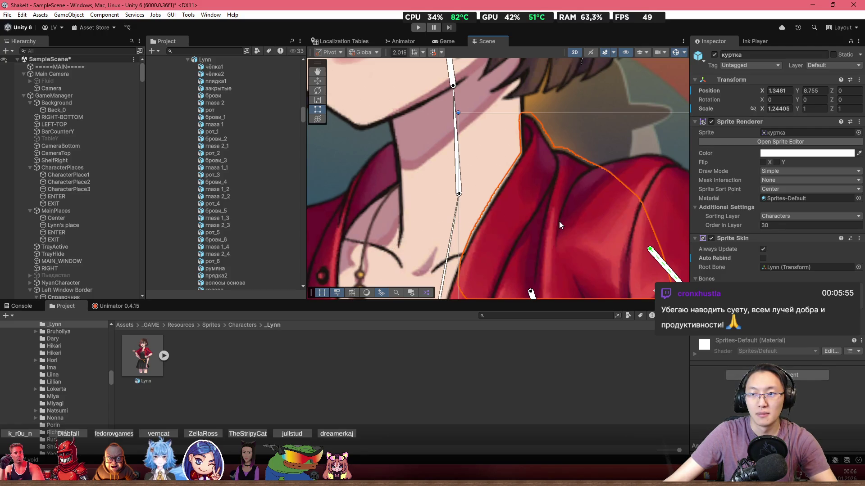
key("ctrl+z")
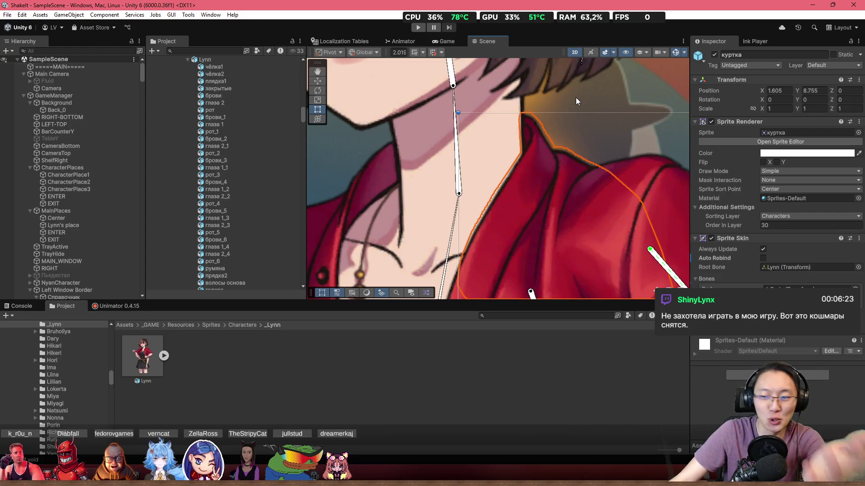
scroll(483, 166, "down", 3)
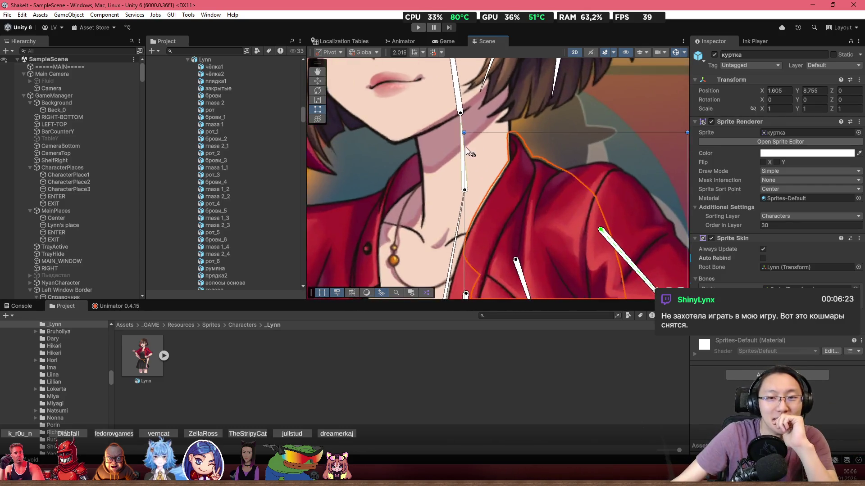
left_click_drag(460, 121, 447, 118)
left_click(457, 118)
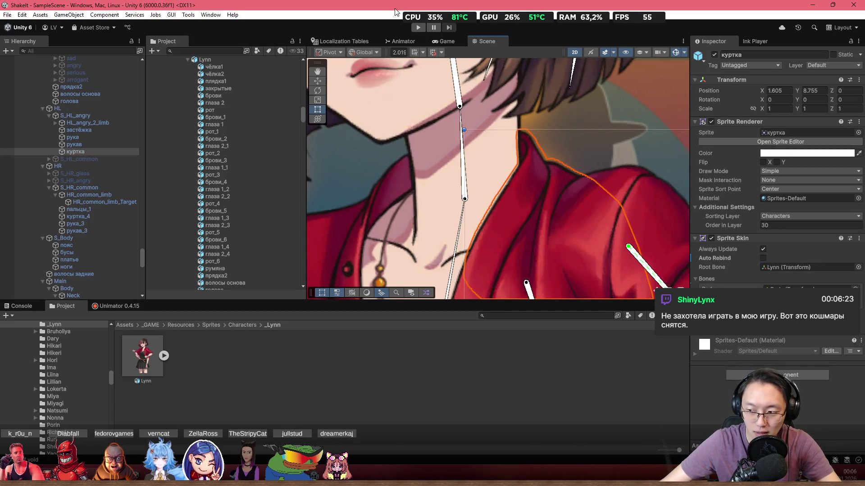
scroll(477, 142, "down", 5)
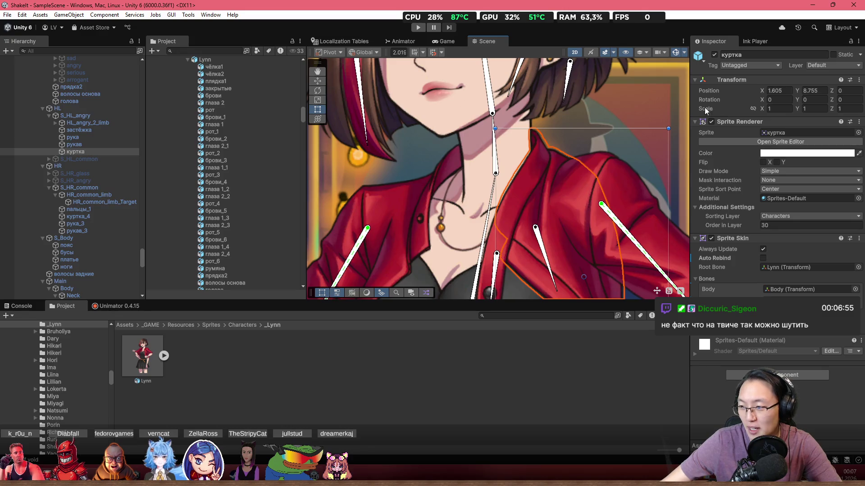
mouse_move(423, 186)
left_mouse_down()
mouse_move(517, 156)
mouse_move(485, 137)
left_mouse_up()
scroll(549, 147, "up", 2)
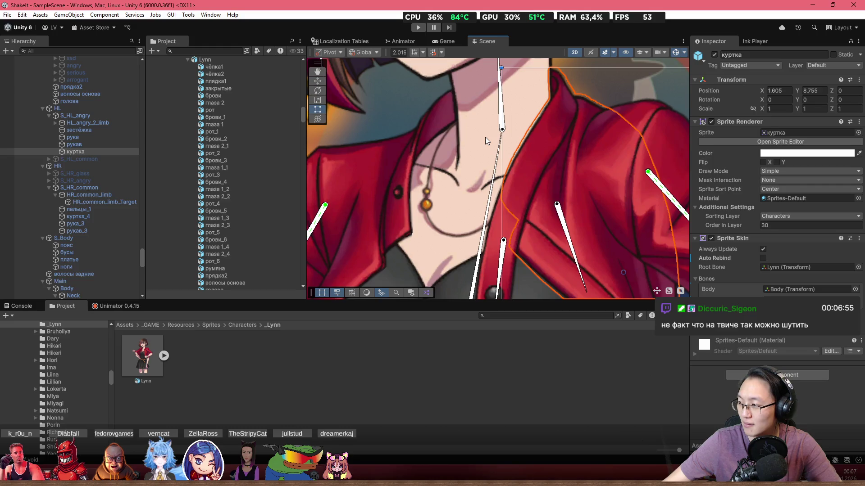
mouse_move(490, 93)
left_mouse_down()
mouse_move(467, 115)
mouse_move(454, 166)
left_mouse_up()
scroll(455, 174, "down", 2)
scroll(455, 176, "down", 8)
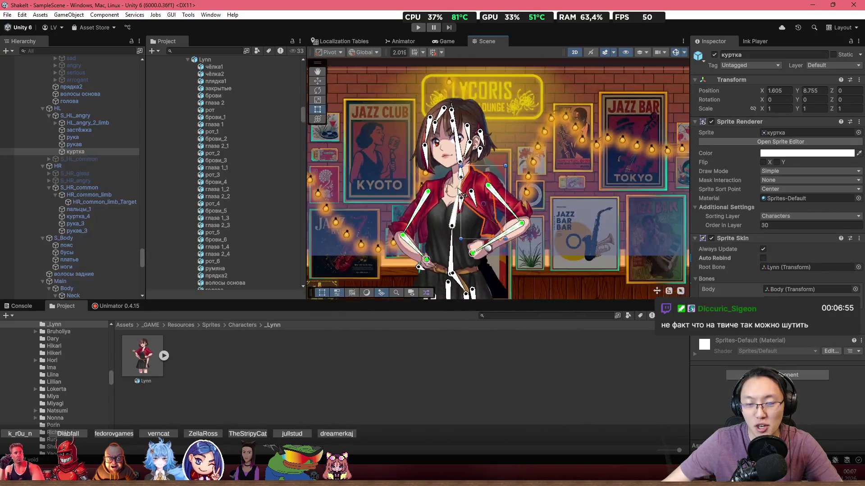
scroll(444, 192, "up", 10)
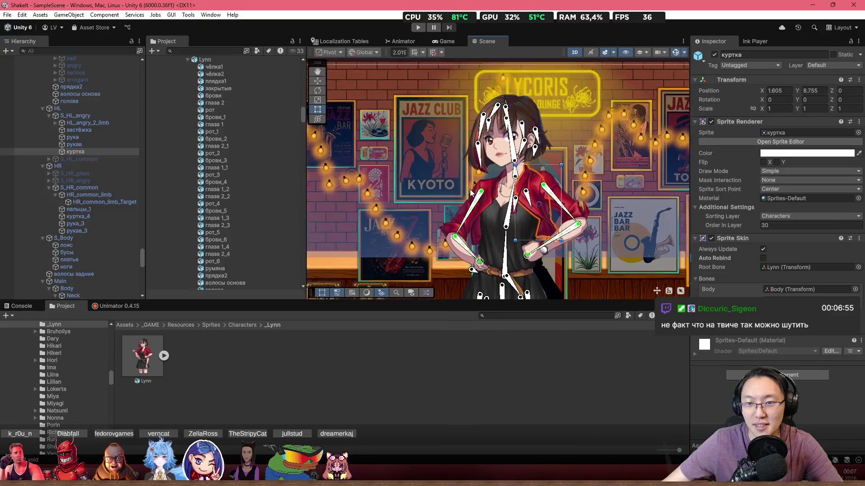
scroll(513, 175, "up", 10)
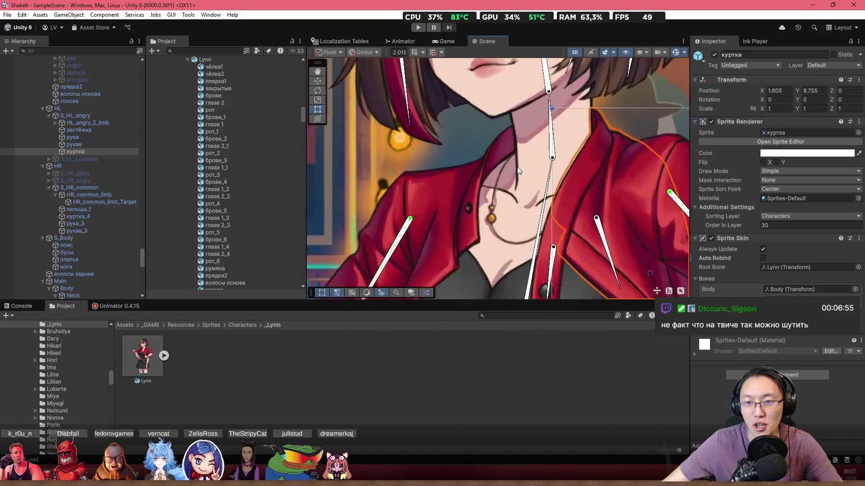
scroll(521, 163, "down", 3)
scroll(558, 131, "up", 3)
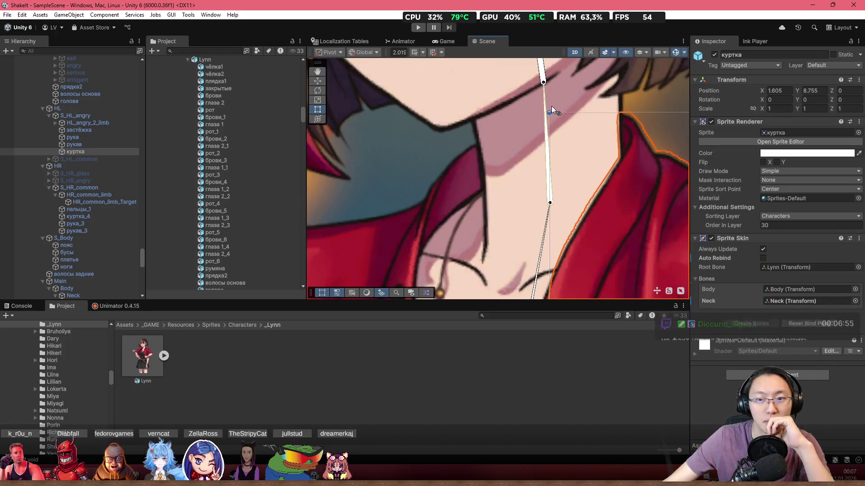
scroll(551, 106, "up", 3)
scroll(526, 106, "down", 3)
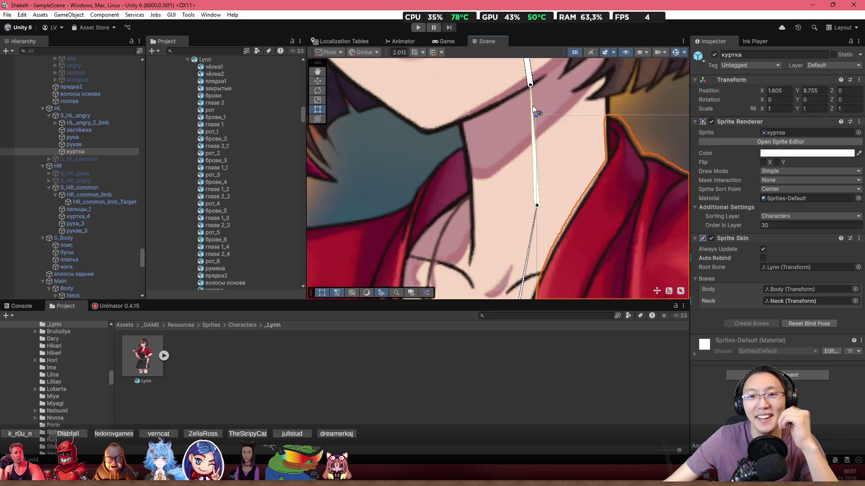
left_click_drag(531, 97, 519, 98)
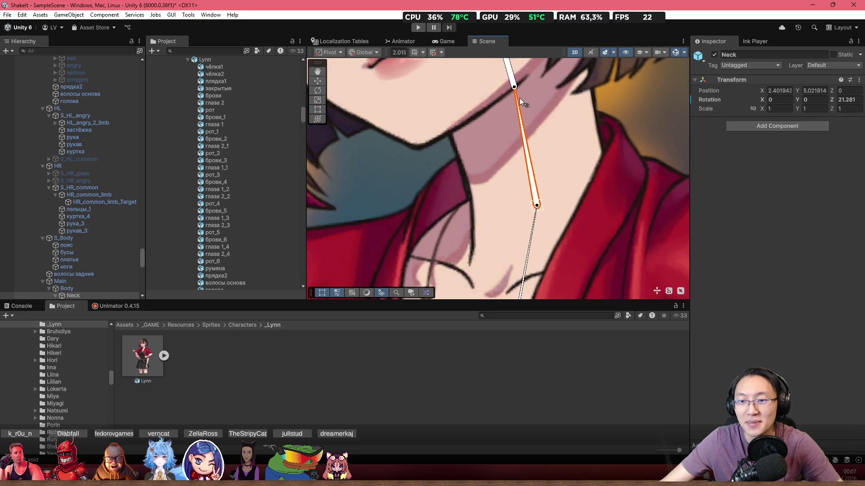
left_click(531, 112)
key("ctrl+z")
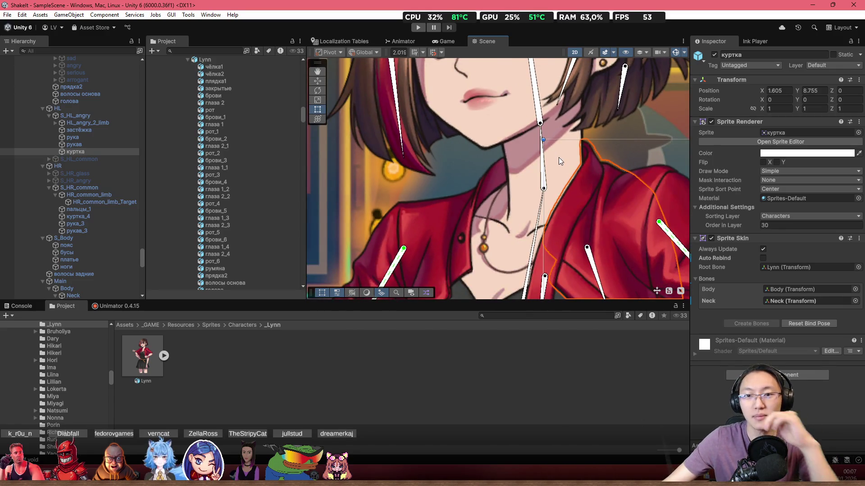
scroll(557, 160, "up", 5)
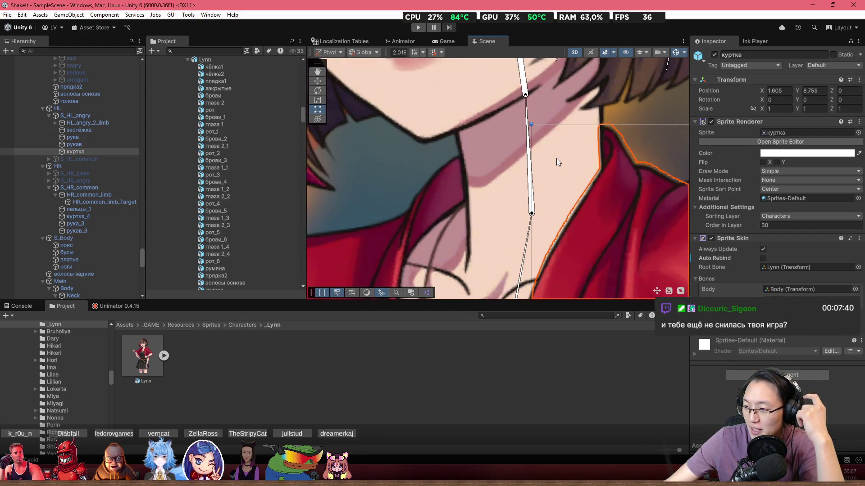
scroll(533, 146, "up", 1)
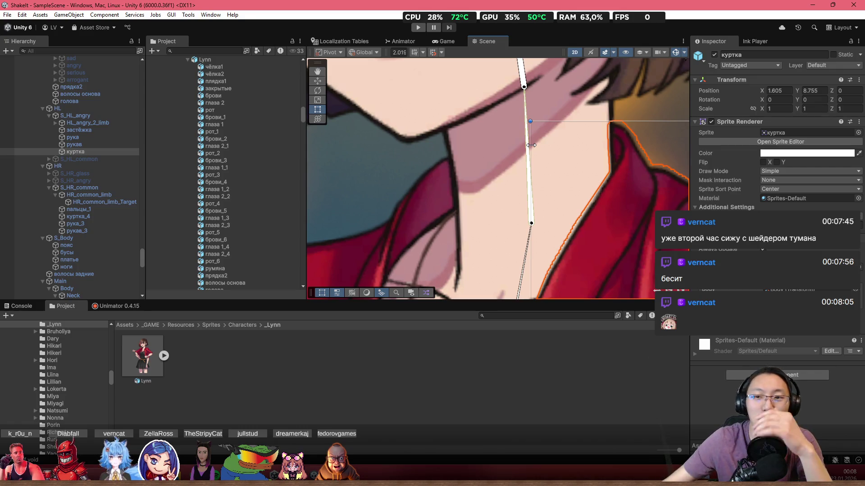
scroll(587, 161, "up", 2)
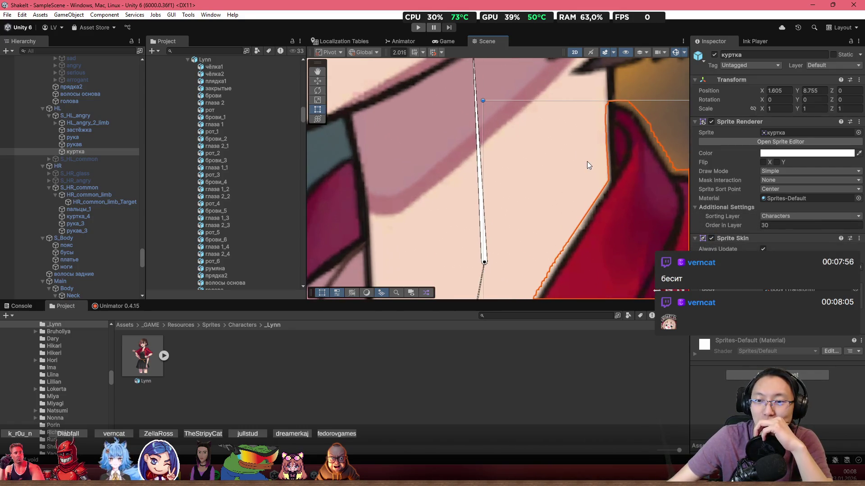
mouse_move(561, 164)
left_mouse_down()
mouse_move(499, 158)
mouse_move(511, 151)
mouse_move(611, 160)
mouse_move(573, 156)
left_mouse_up()
scroll(499, 159, "down", 2)
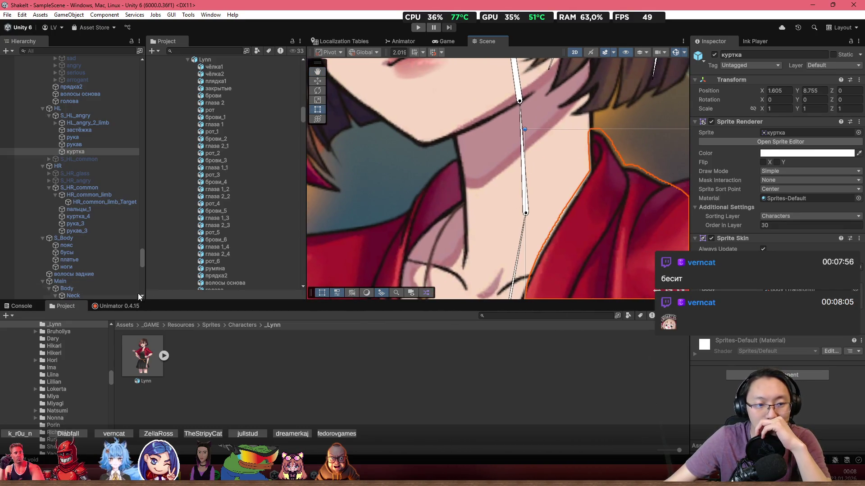
- Select all of Main's keyframes in Unimator and save them as a new clip MainSpec.anim
left_click(131, 307)
left_click(61, 337)
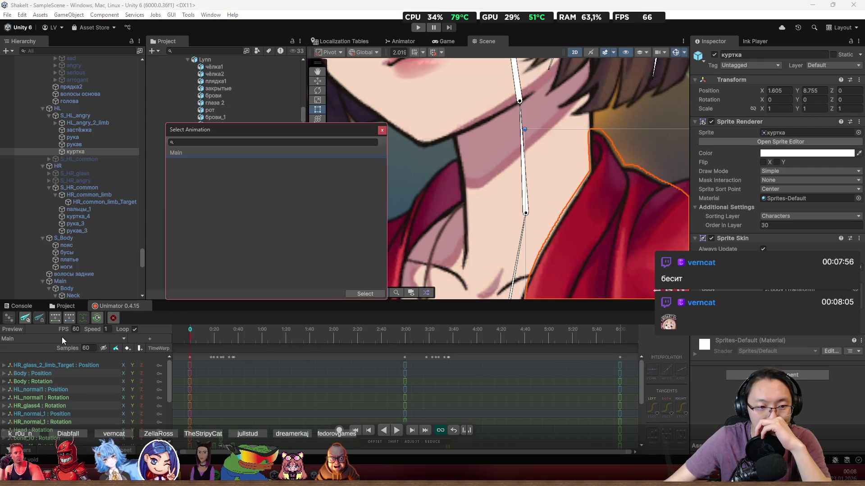
scroll(304, 391, "down", 4)
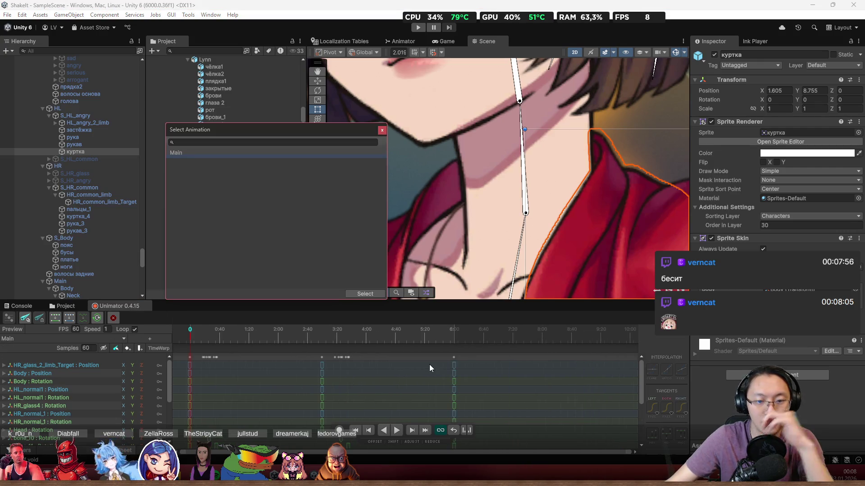
left_click_drag(459, 358, 168, 352)
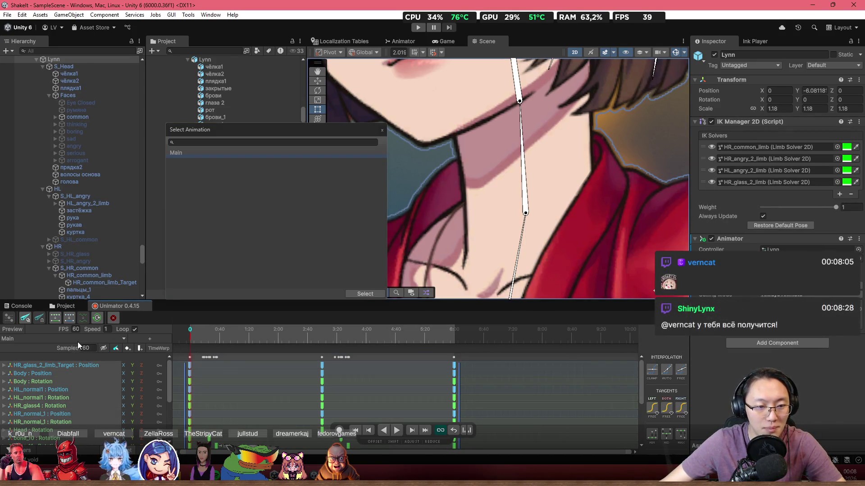
left_click(152, 339)
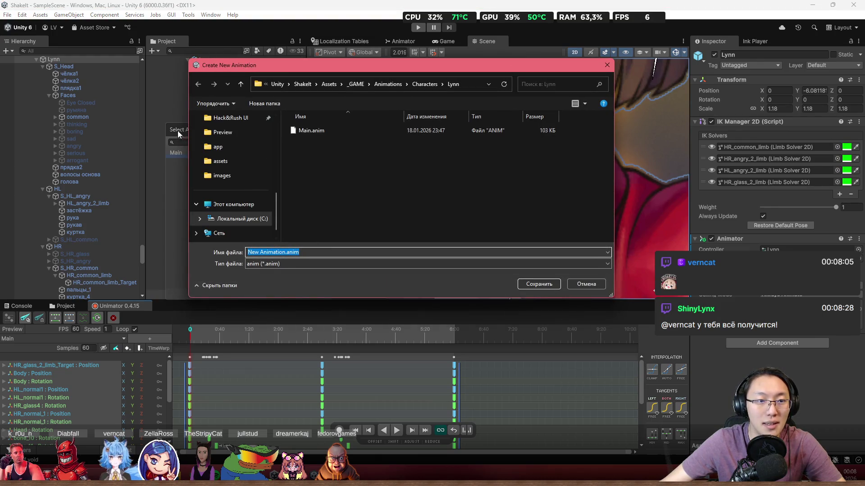
left_click(577, 285)
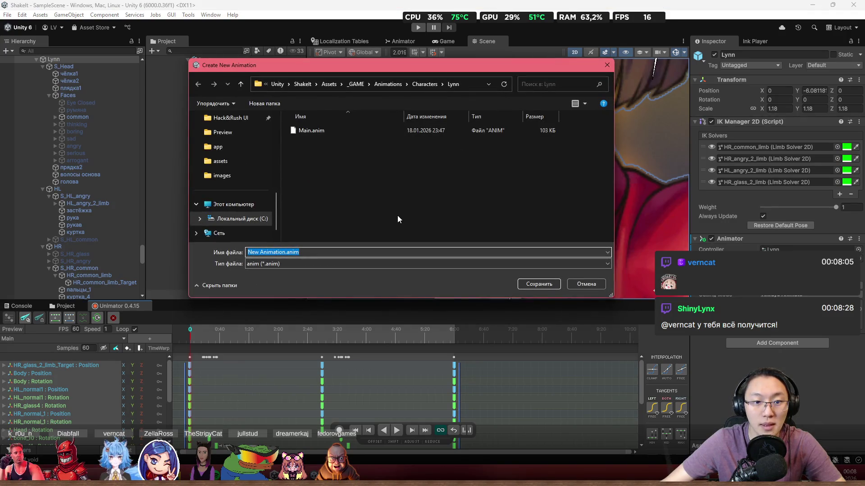
type("Main")
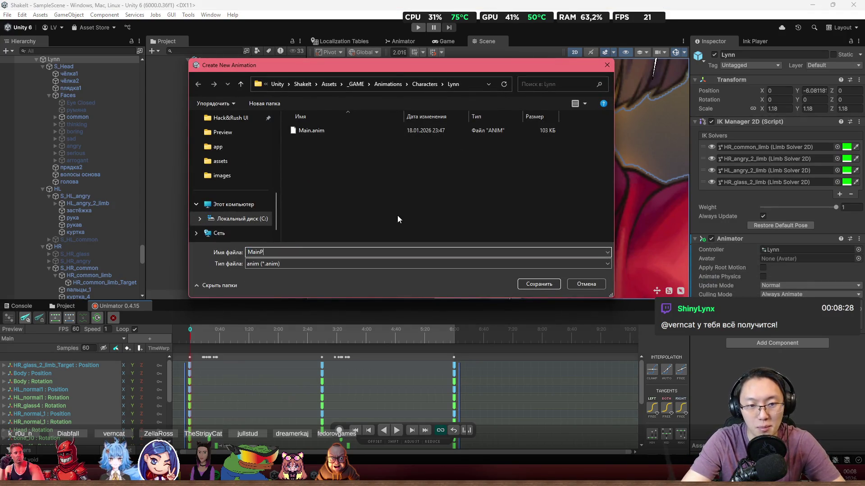
type("Spec")
key("Return")
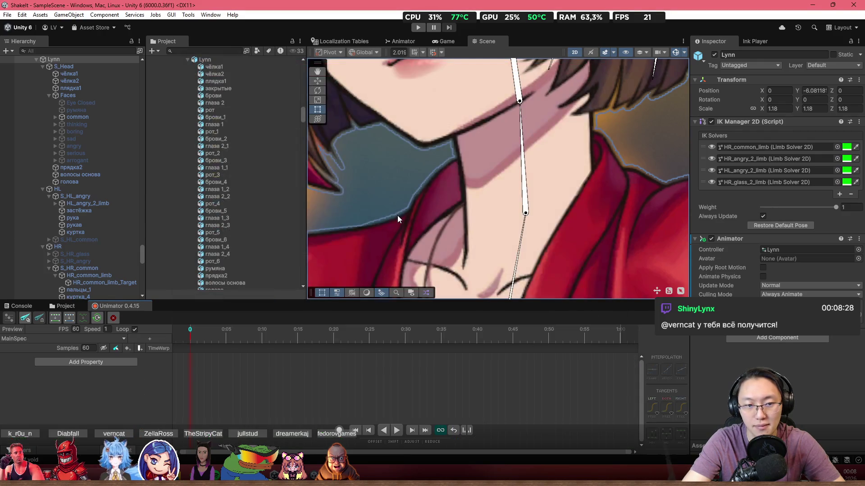
scroll(378, 376, "down", 5)
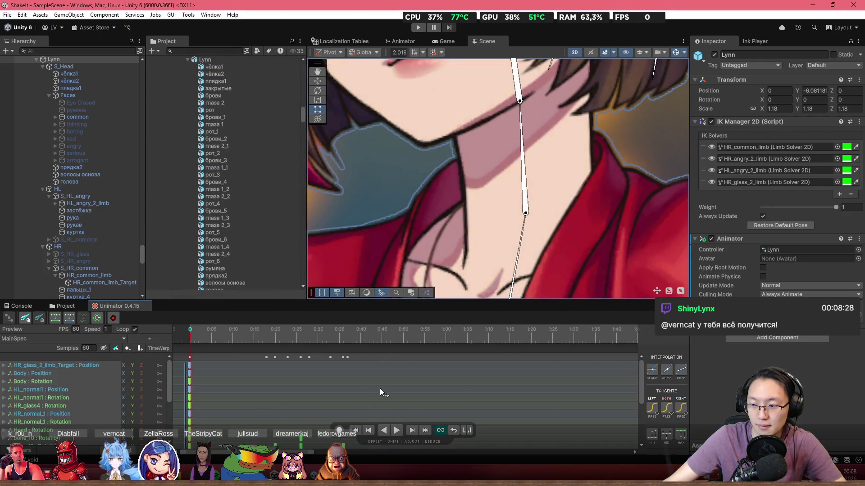
- At frame 120 with recording on, rotate the Neck bone to 24.521° on Z
scroll(284, 378, "down", 4)
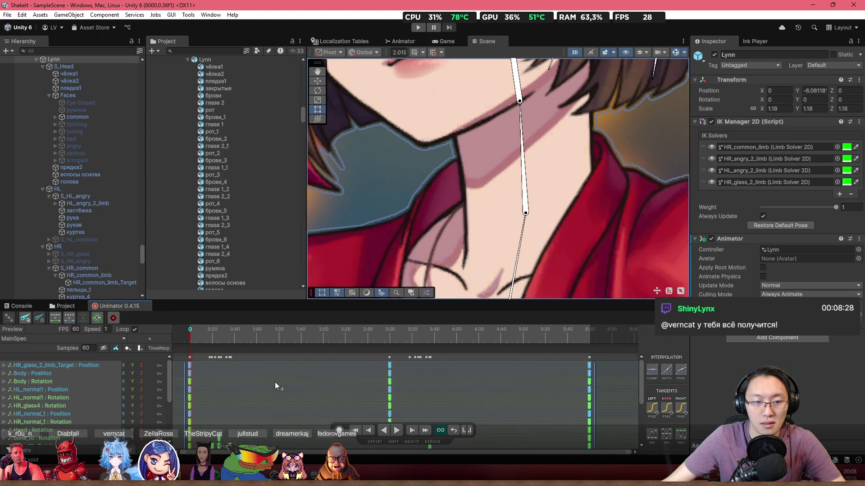
mouse_move(238, 341)
left_mouse_down()
mouse_move(199, 340)
mouse_move(302, 346)
mouse_move(319, 338)
mouse_move(276, 343)
left_mouse_up()
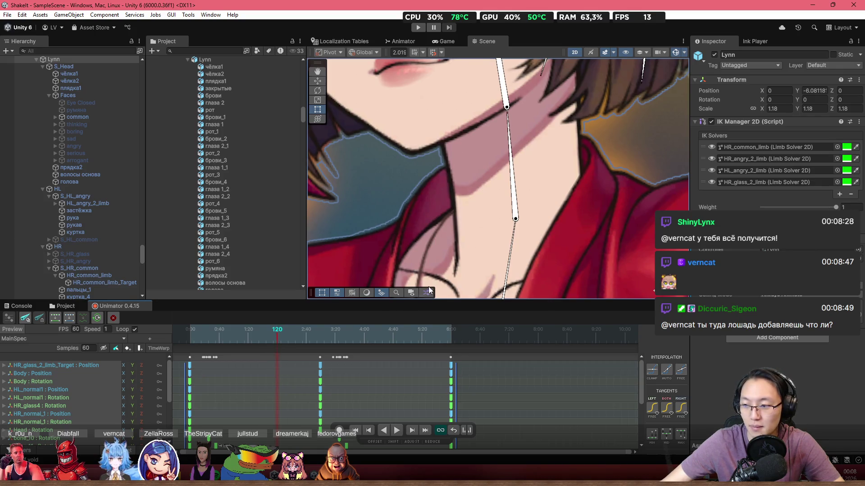
scroll(401, 253, "down", 10)
scroll(506, 215, "down", 10)
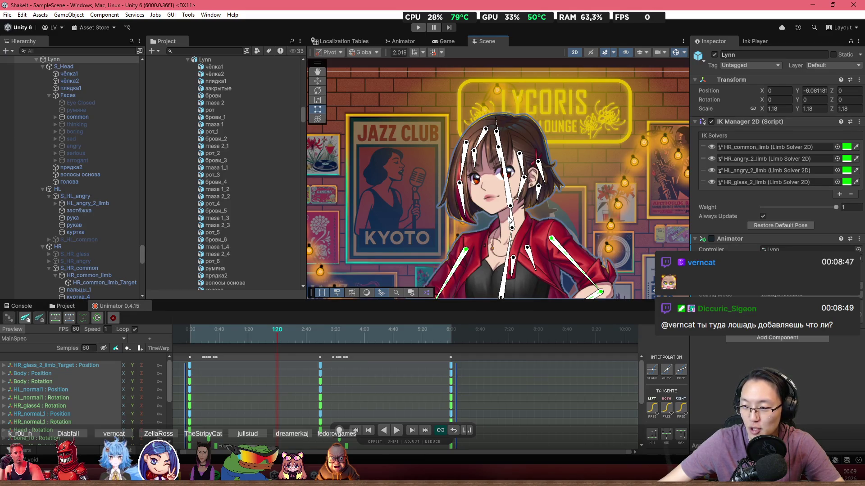
scroll(493, 215, "up", 5)
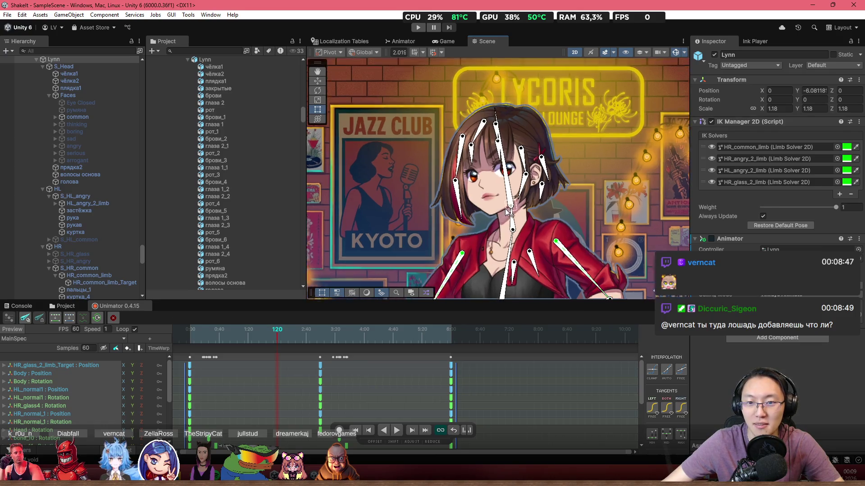
left_click(339, 430)
scroll(509, 202, "up", 5)
left_click_drag(509, 189, 499, 172)
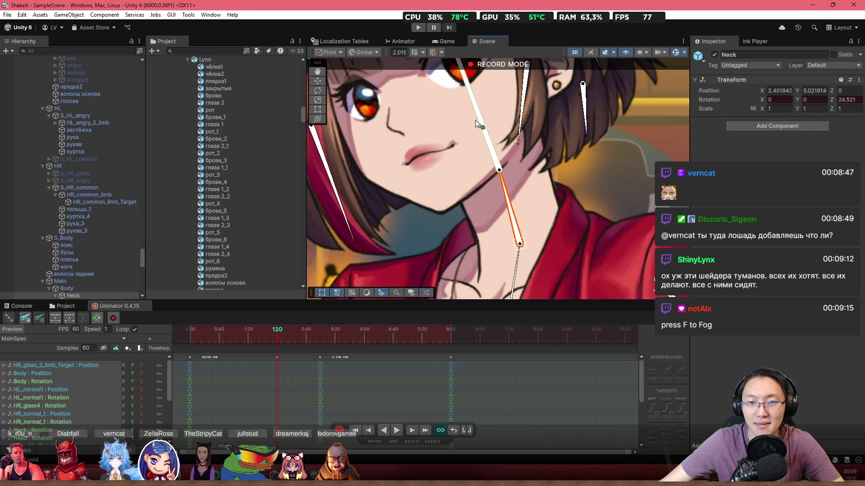
- Tilt the Head bone and preview the motion up to frame 114 in an enlarged timeline
left_click_drag(475, 99, 464, 96)
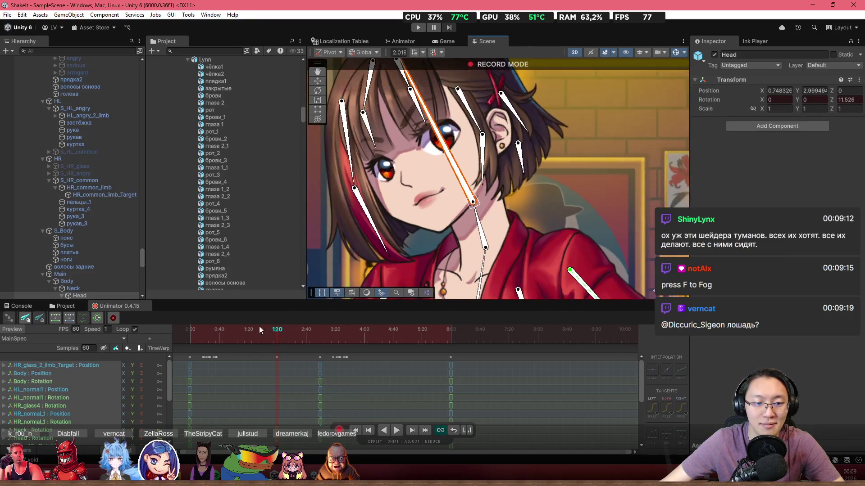
left_click(194, 333)
mouse_move(194, 331)
left_mouse_down()
mouse_move(288, 349)
mouse_move(277, 349)
left_mouse_up()
scroll(536, 384, "down", 1)
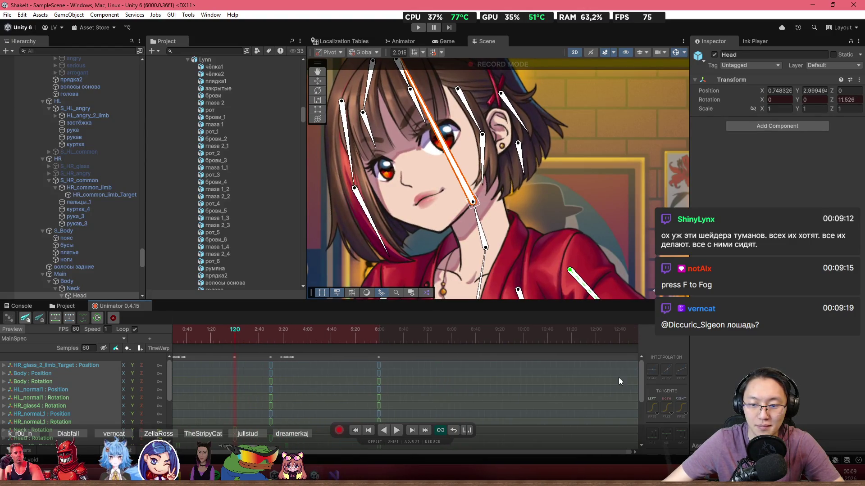
left_click_drag(638, 380, 637, 401)
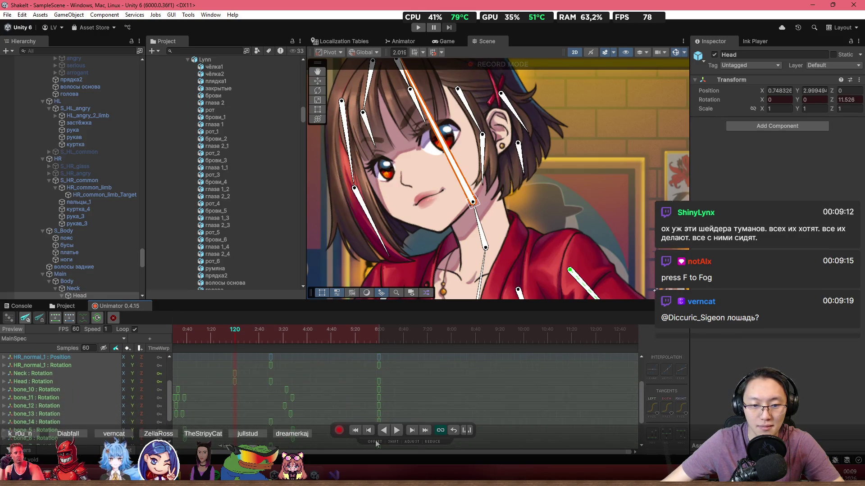
left_click_drag(401, 302, 403, 227)
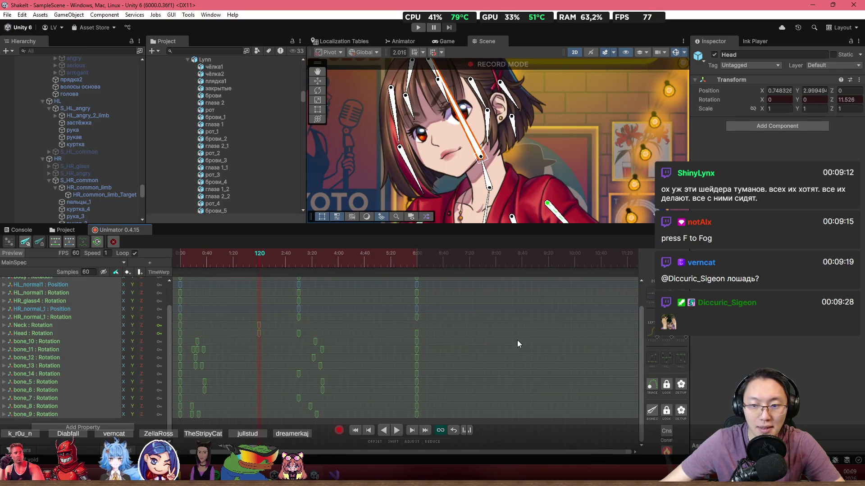
left_click_drag(640, 336, 644, 323)
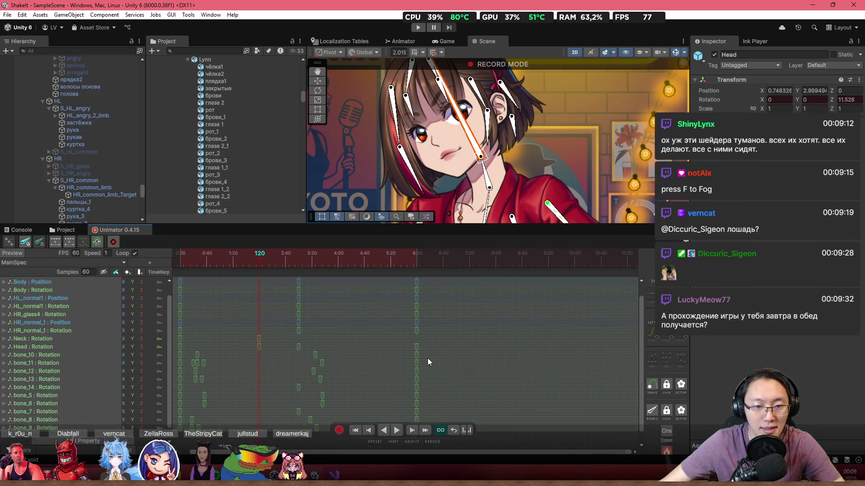
- Duplicate the starting Neck rotation key at frame 360
left_click(259, 339)
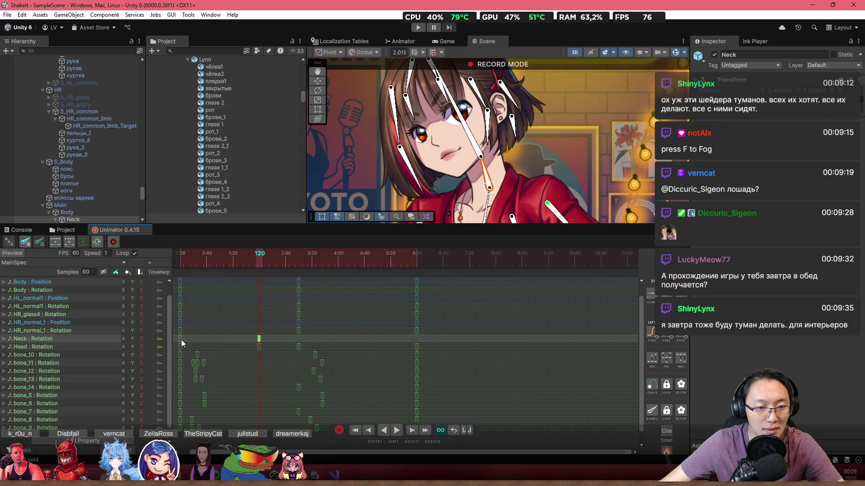
left_click(181, 339)
left_click(416, 262)
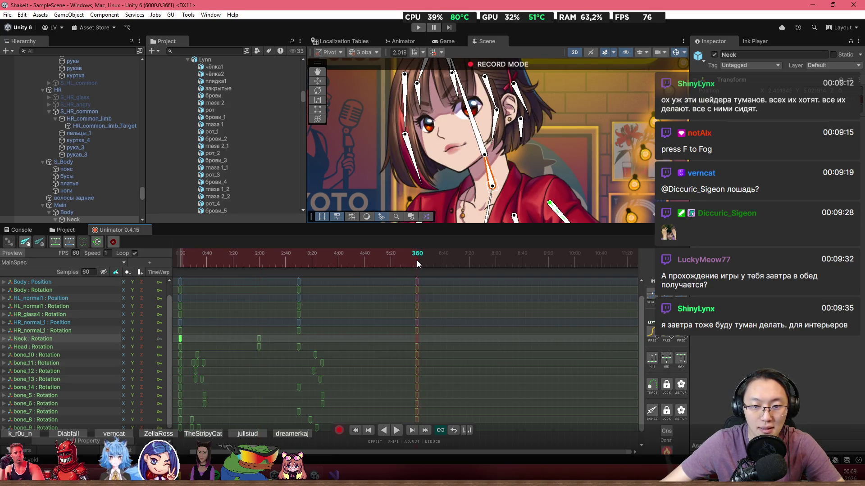
key("ctrl+v")
- Move the Head rotation key to frame 116 and paste Neck and Head keys at frame 280
left_click(257, 266)
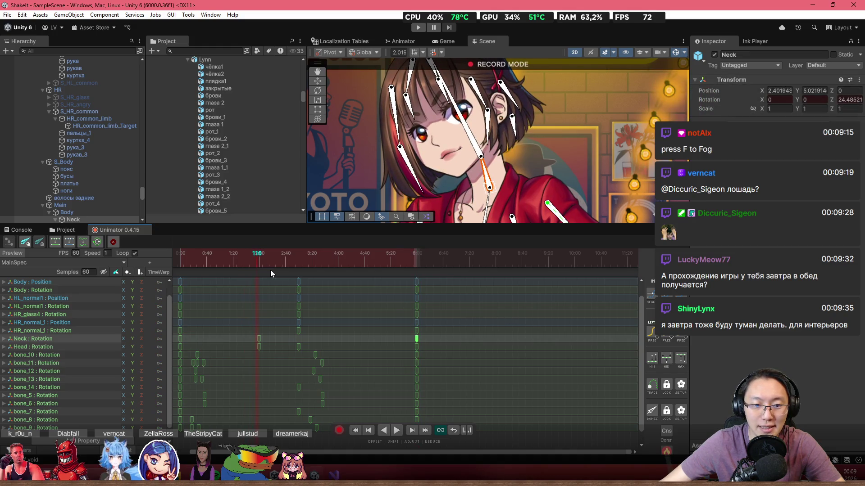
left_click(298, 347)
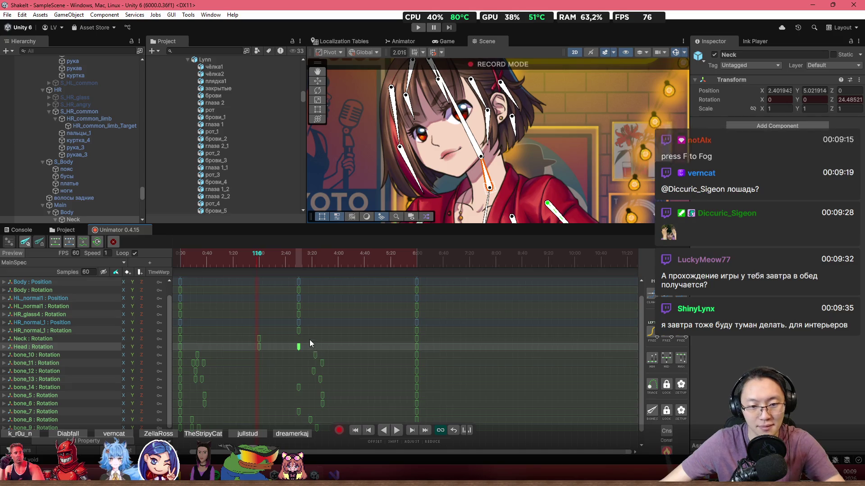
left_click_drag(299, 347, 259, 346)
mouse_move(350, 264)
left_mouse_down()
mouse_move(337, 262)
mouse_move(364, 262)
left_mouse_up()
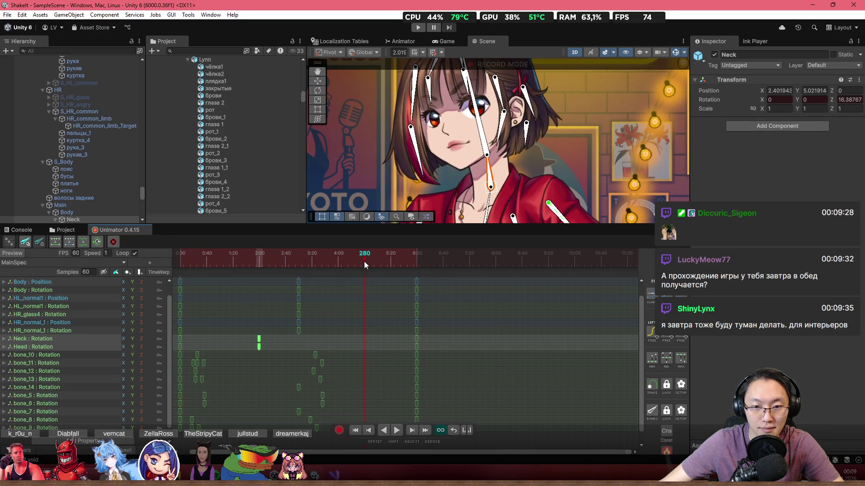
key("ctrl+v")
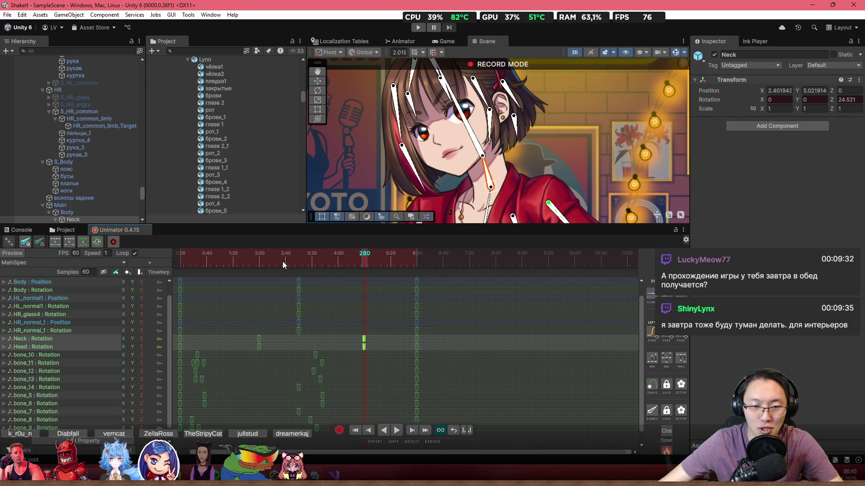
- Resize the Unity window, rewind MainSpec to frame 0 and play it back
mouse_move(360, 5)
left_mouse_down()
mouse_move(471, 81)
mouse_move(517, 89)
mouse_move(461, 73)
mouse_move(473, 74)
mouse_move(359, 2)
left_mouse_up()
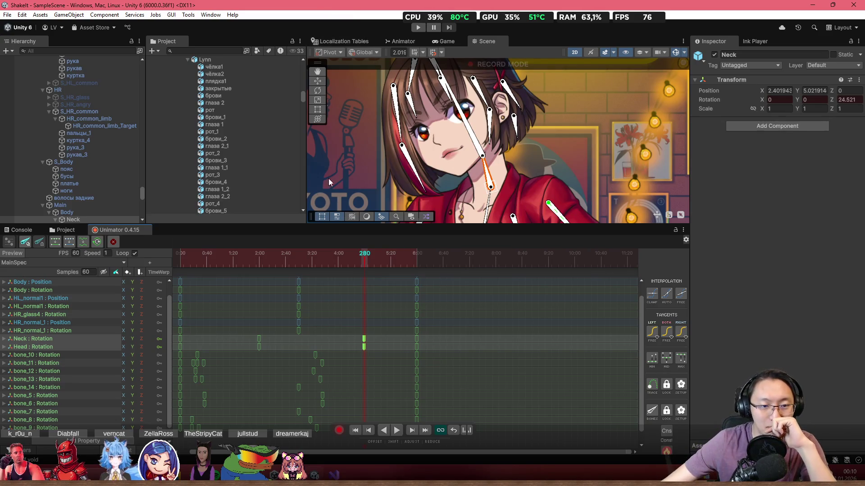
left_click_drag(230, 255, 180, 255)
key("space")
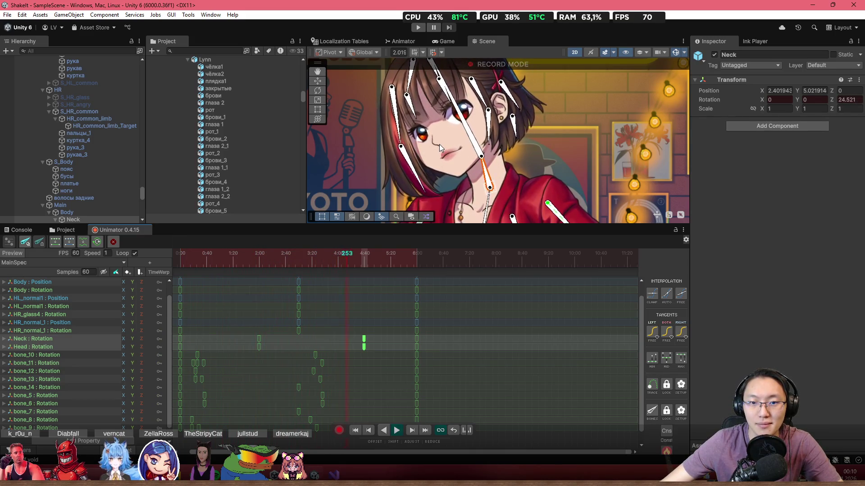
scroll(394, 315, "down", 5)
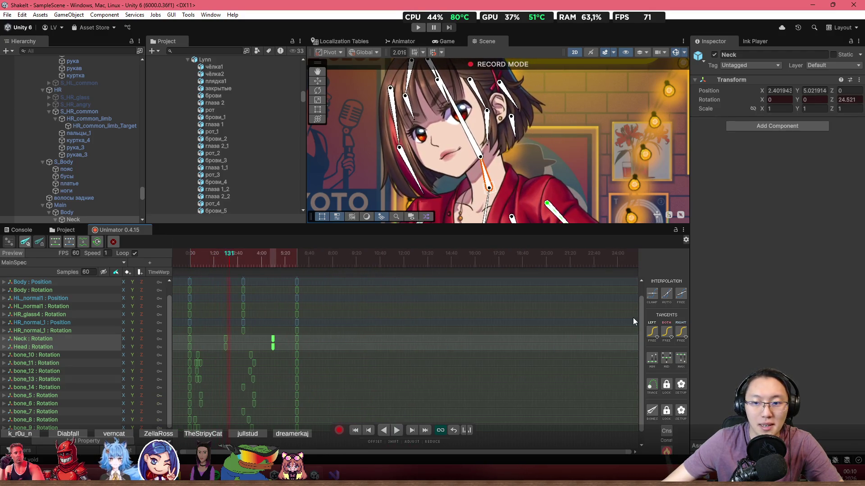
scroll(642, 318, "up", 1)
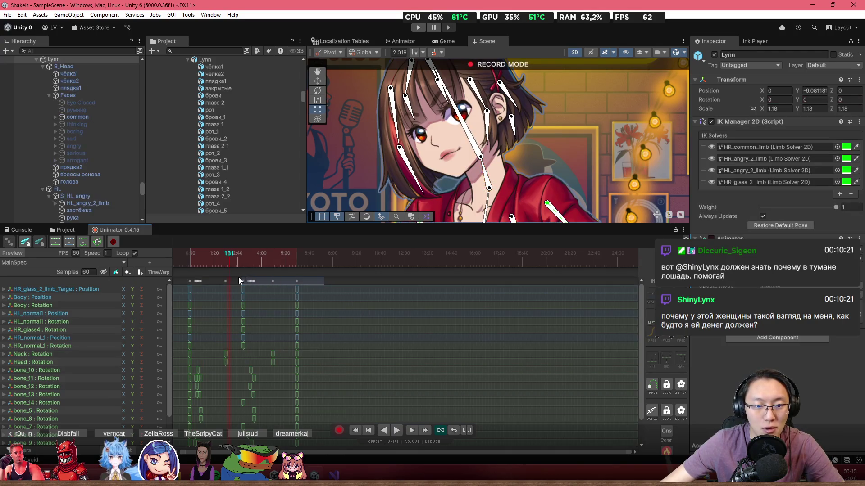
- Paste the 0:00–6:00 keyframes at frame 360, deselect them and switch recording off
mouse_move(183, 277)
left_mouse_down()
mouse_move(307, 277)
mouse_move(296, 257)
left_mouse_up()
scroll(299, 295, "up", 3)
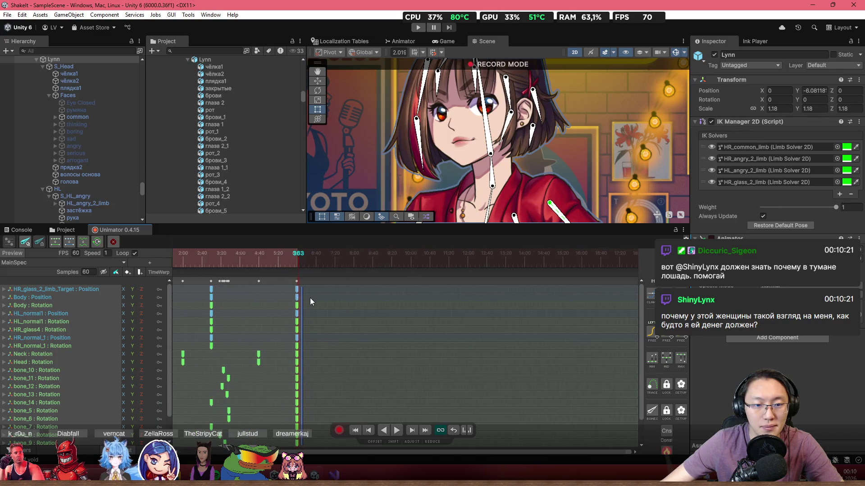
left_click_drag(289, 262, 290, 261)
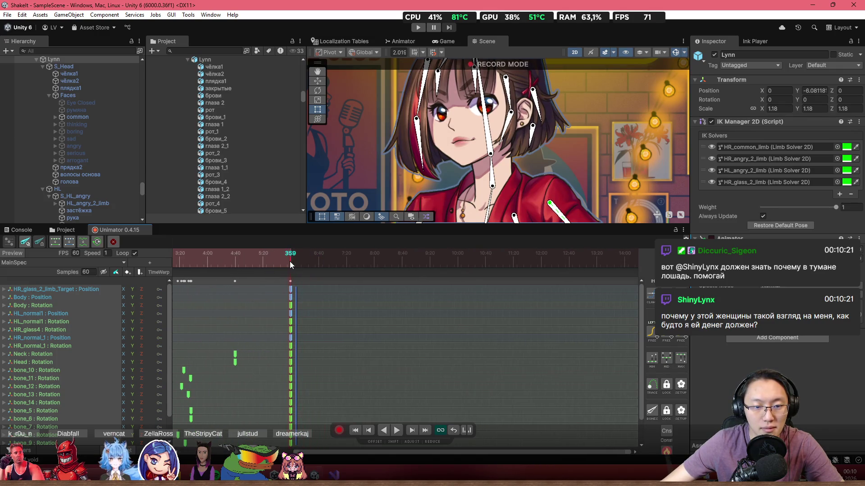
key("ctrl+v")
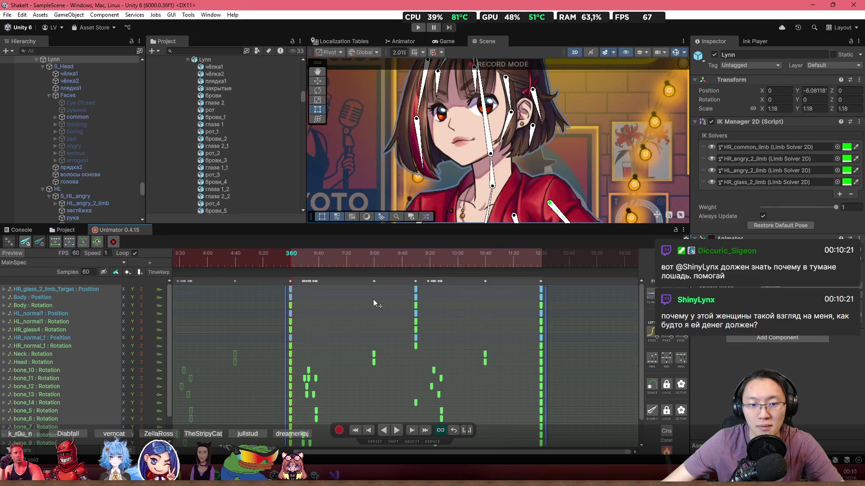
scroll(394, 297, "down", 2)
left_click_drag(424, 261, 209, 264)
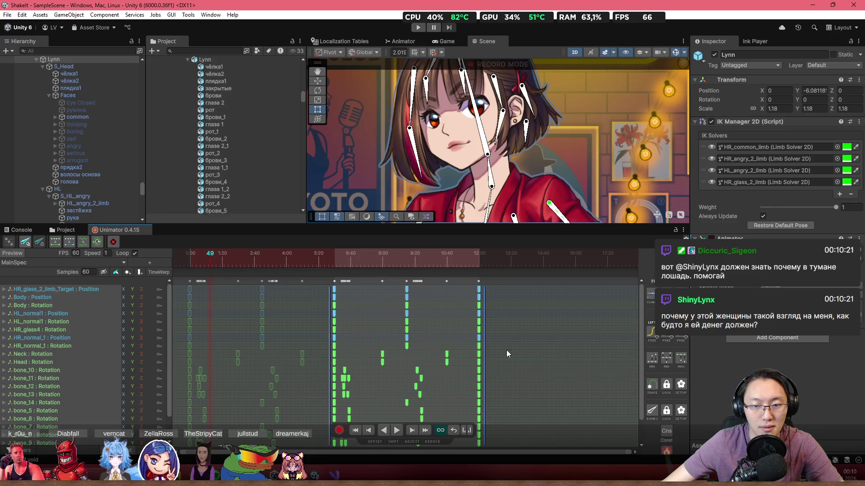
left_click(508, 324)
scroll(462, 288, "up", 2)
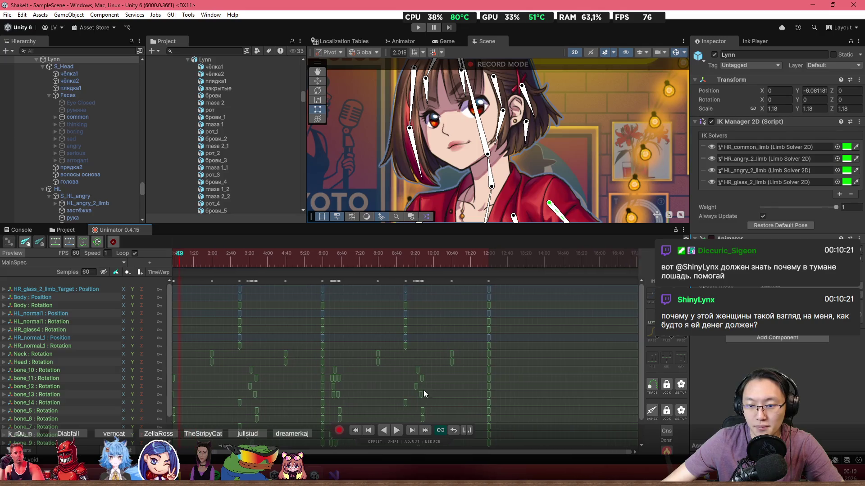
scroll(536, 373, "up", 2)
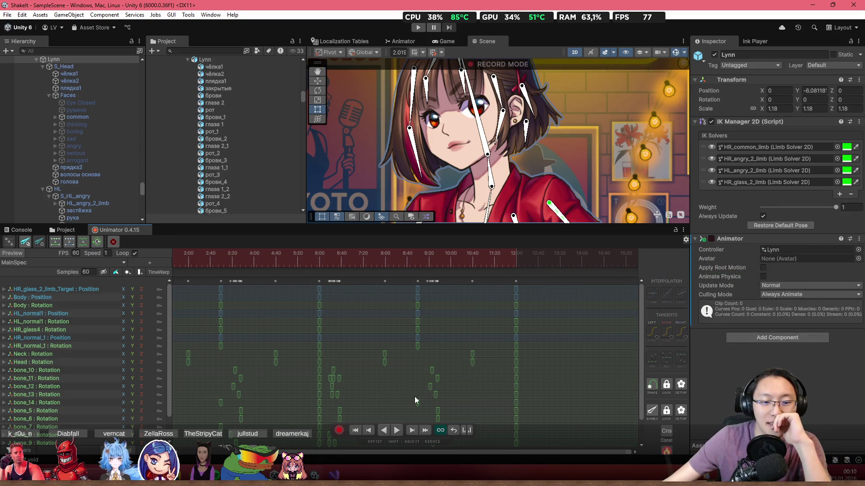
left_click(339, 430)
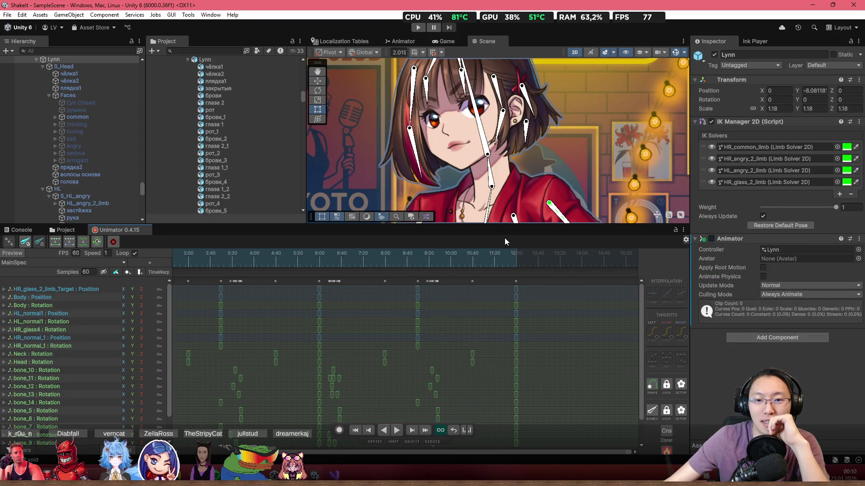
- Make the Scene view taller and switch Lynn's face to angry
left_click_drag(509, 227, 508, 305)
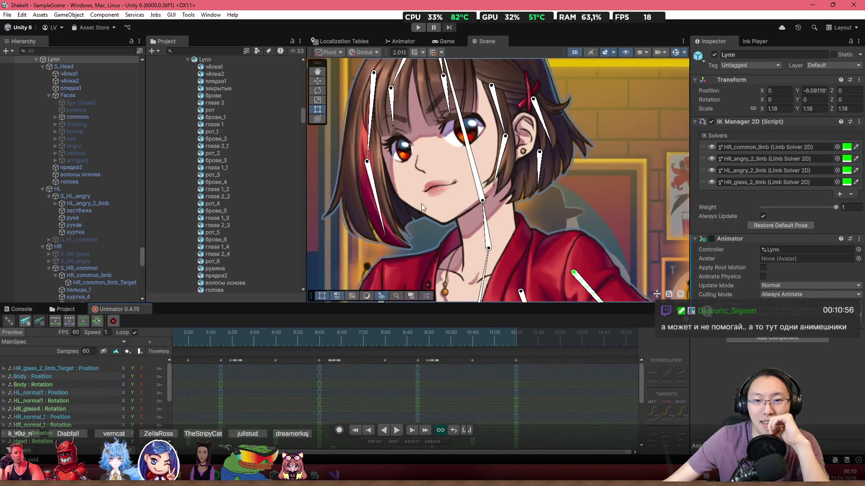
scroll(123, 250, "down", 3)
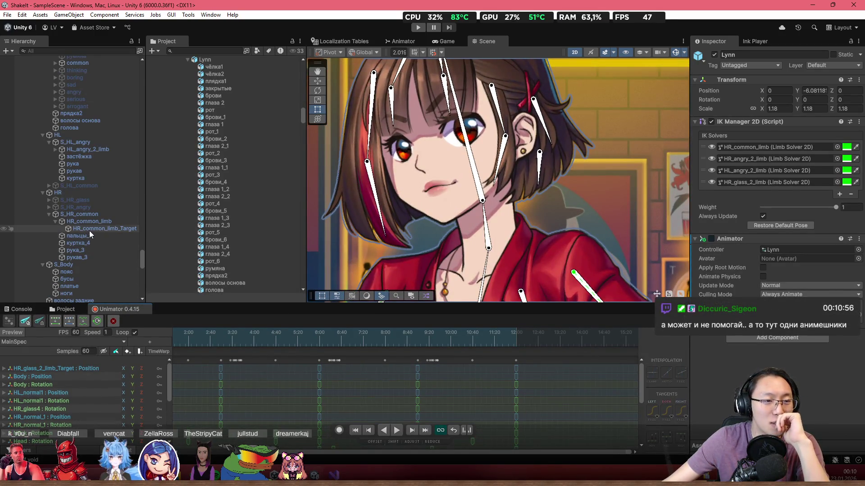
scroll(93, 215, "up", 6)
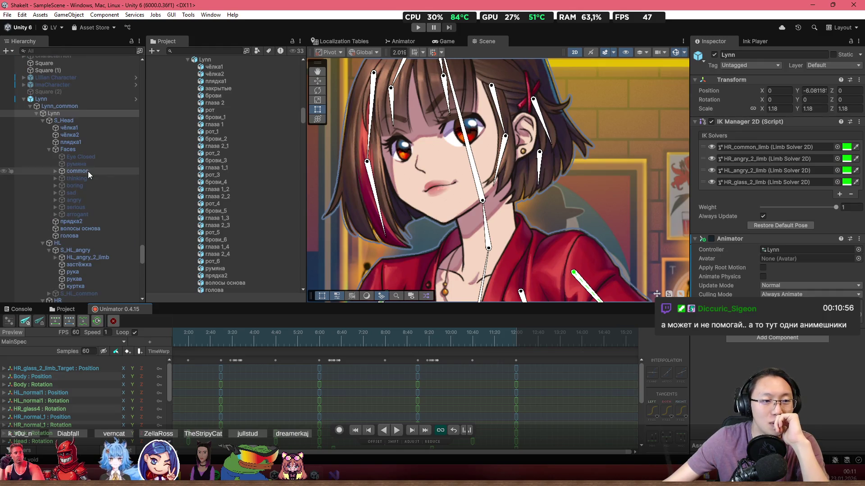
left_click(88, 171)
left_click(82, 200)
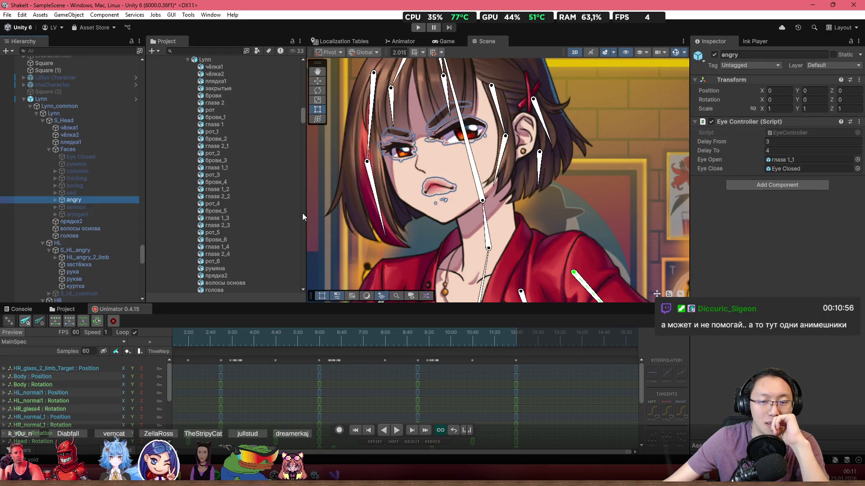
- Try the serious and arrogant faces, return to angry, and select Lynn's root
left_click(100, 207)
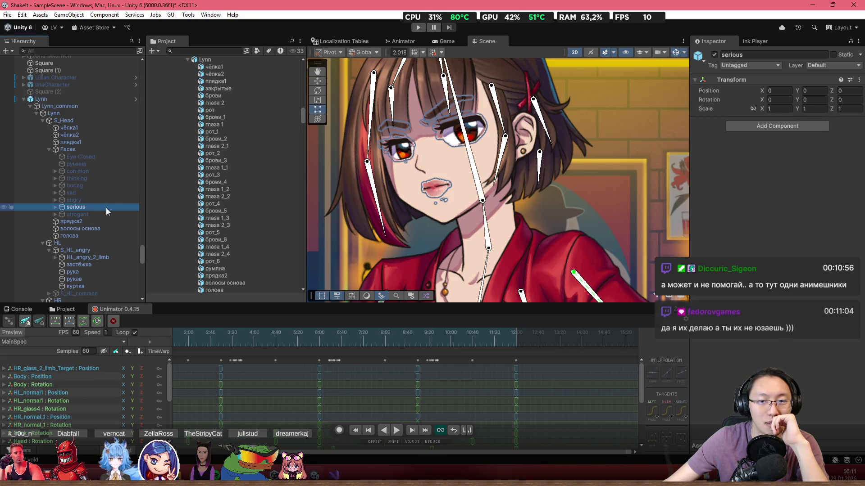
left_click(103, 199)
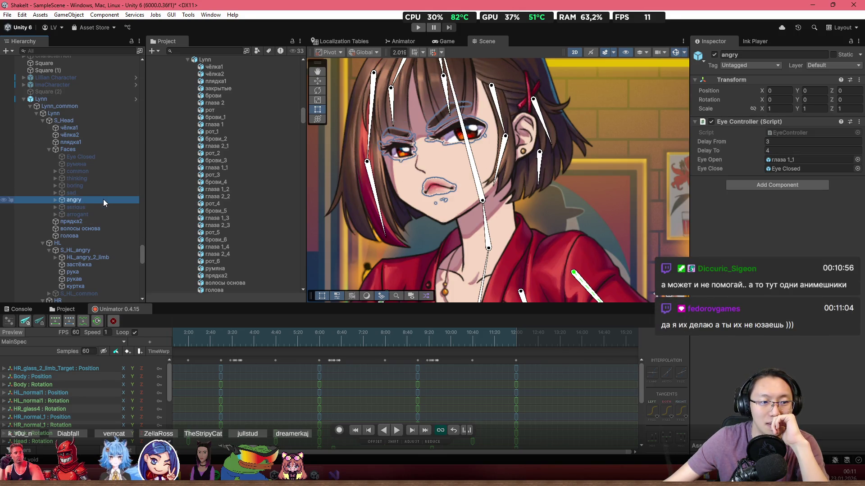
left_click(101, 214)
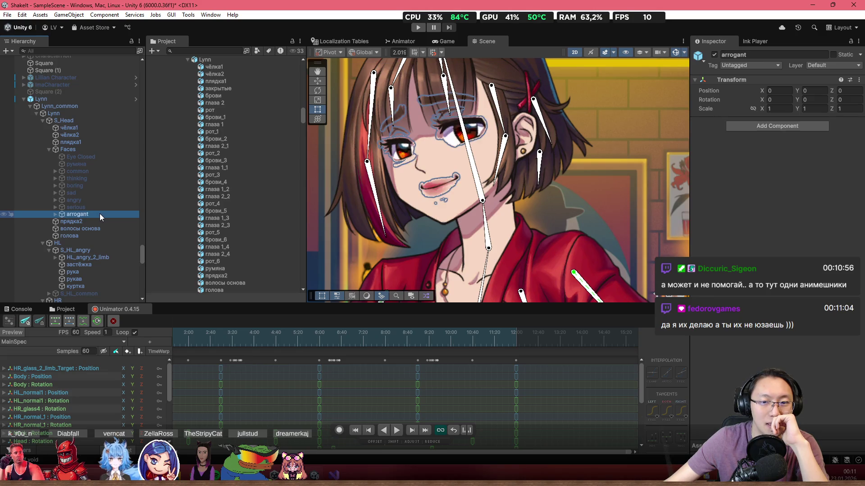
left_click(99, 200)
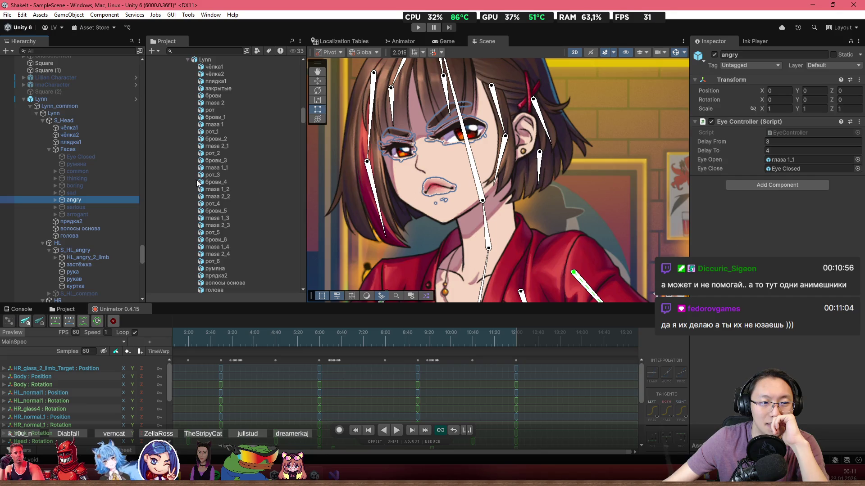
left_click(743, 230)
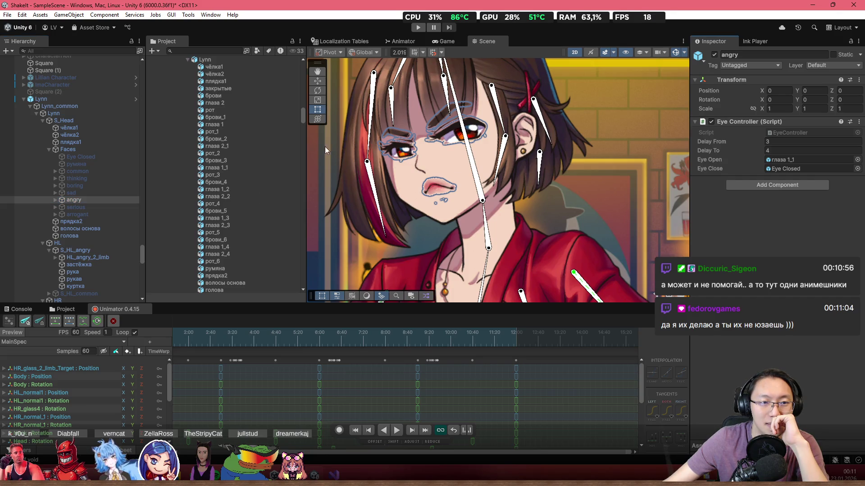
left_click(74, 114)
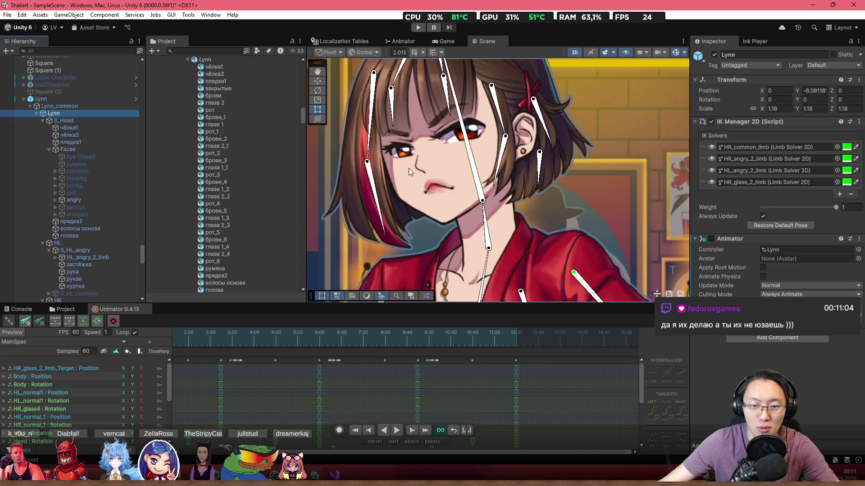
- Make the animation timeline taller and zoom it, bringing up the Trajectory line and marker settings
scroll(340, 366, "up", 1)
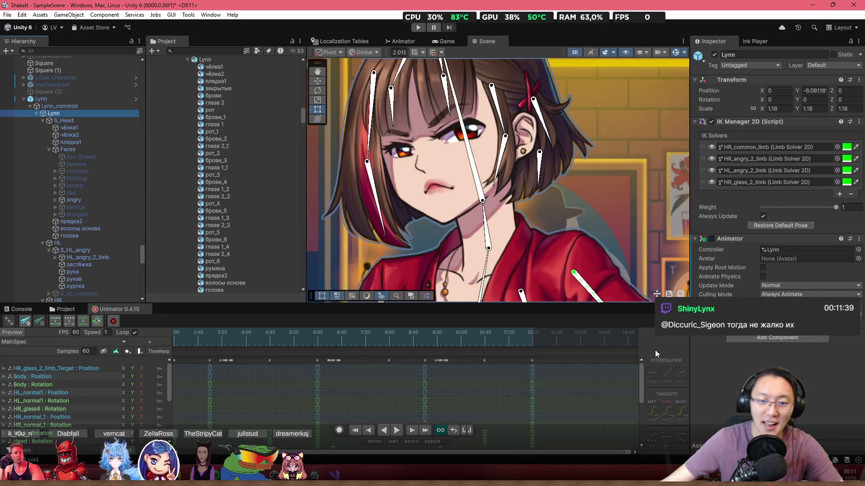
left_click_drag(487, 303, 487, 289)
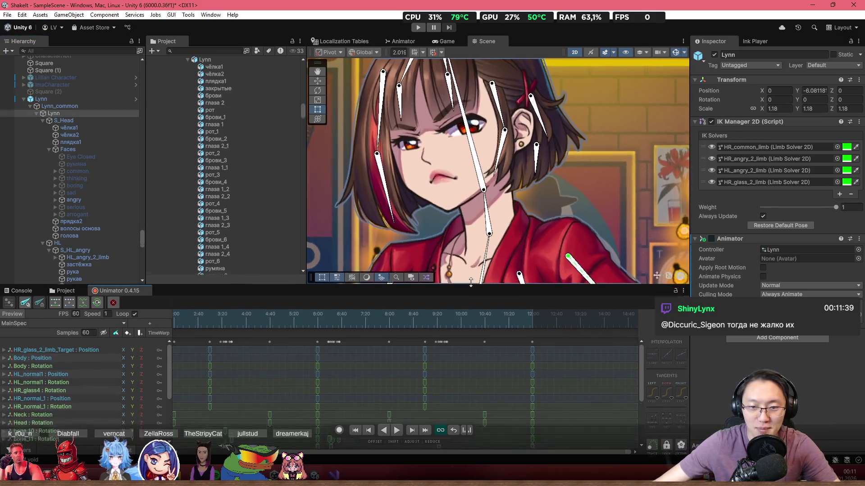
scroll(462, 377, "up", 3)
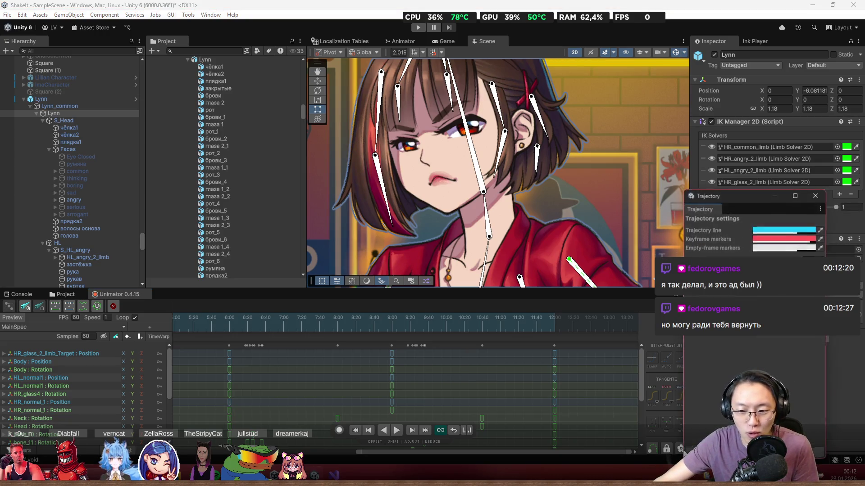
- Close the Trajectory window and bring the Neck and Head tracks into view in the timeline
left_click(817, 194)
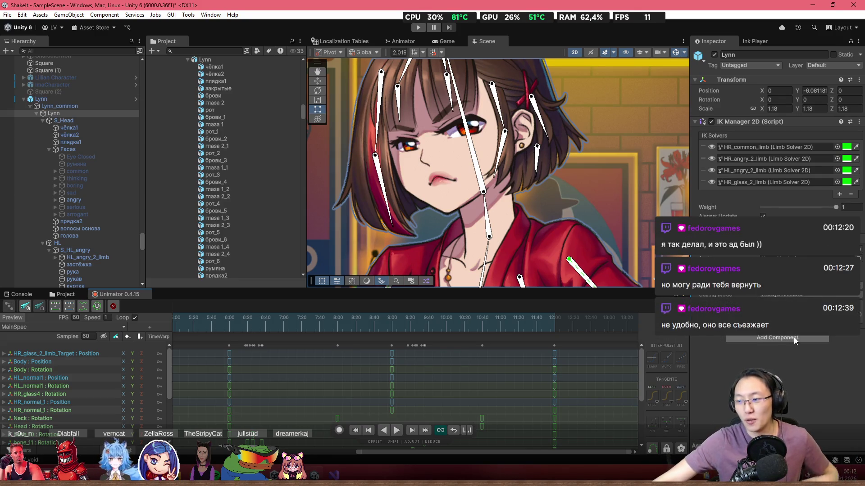
mouse_move(571, 398)
left_mouse_down()
mouse_move(598, 361)
mouse_move(476, 395)
mouse_move(623, 386)
mouse_move(549, 383)
mouse_move(530, 401)
left_mouse_up()
scroll(529, 394, "down", 2)
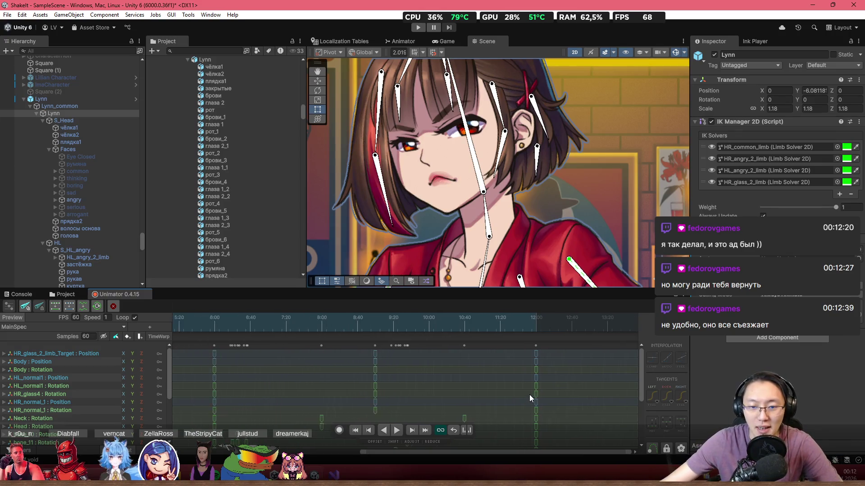
scroll(500, 378, "up", 2)
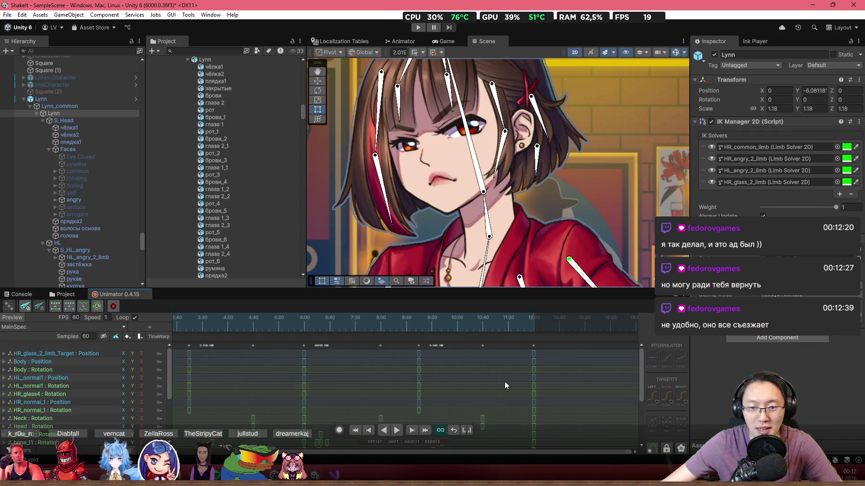
scroll(498, 387, "up", 3)
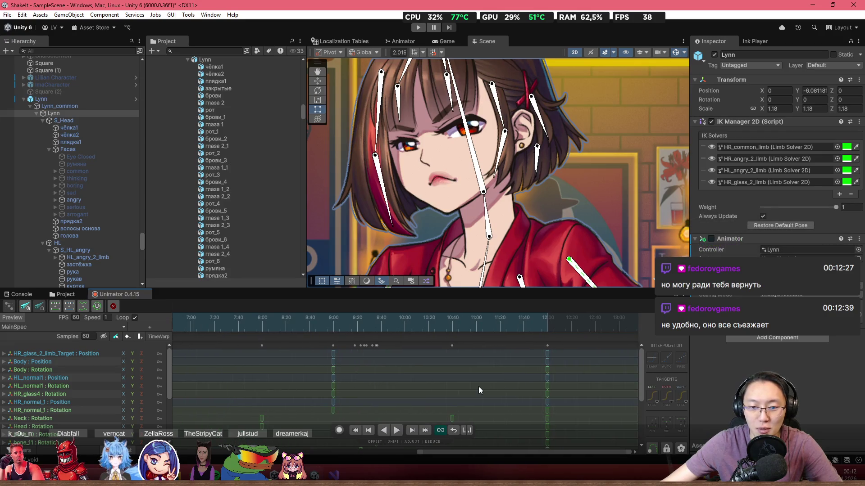
scroll(578, 383, "down", 1)
scroll(580, 382, "up", 3)
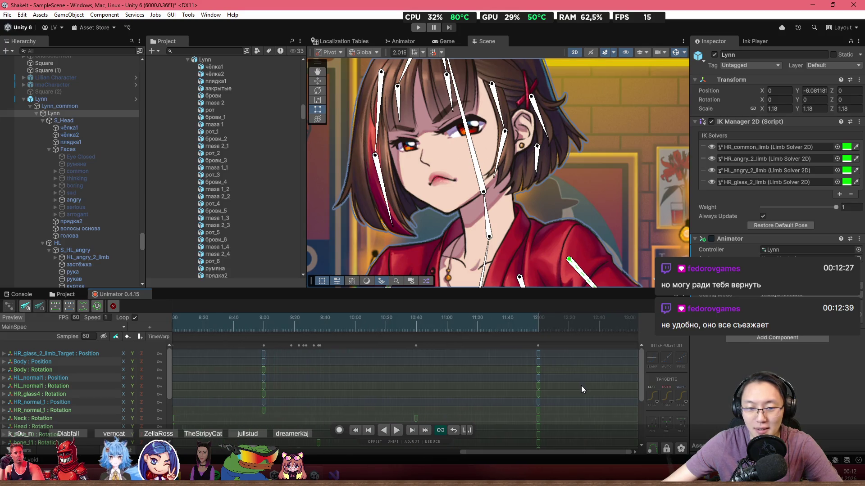
scroll(642, 389, "down", 1)
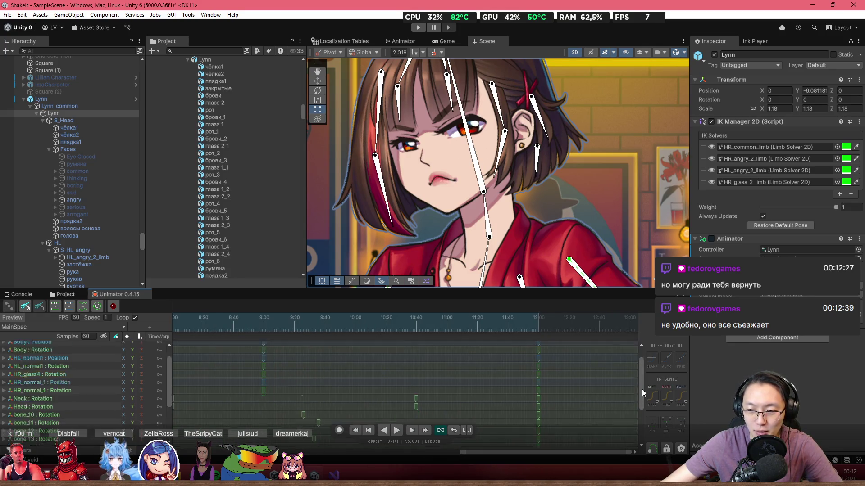
scroll(642, 382, "up", 2)
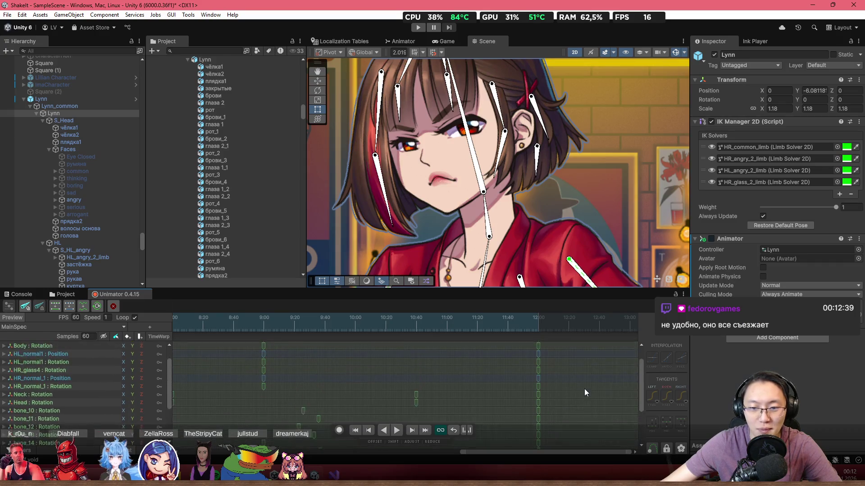
scroll(598, 380, "down", 1)
scroll(534, 417, "down", 1)
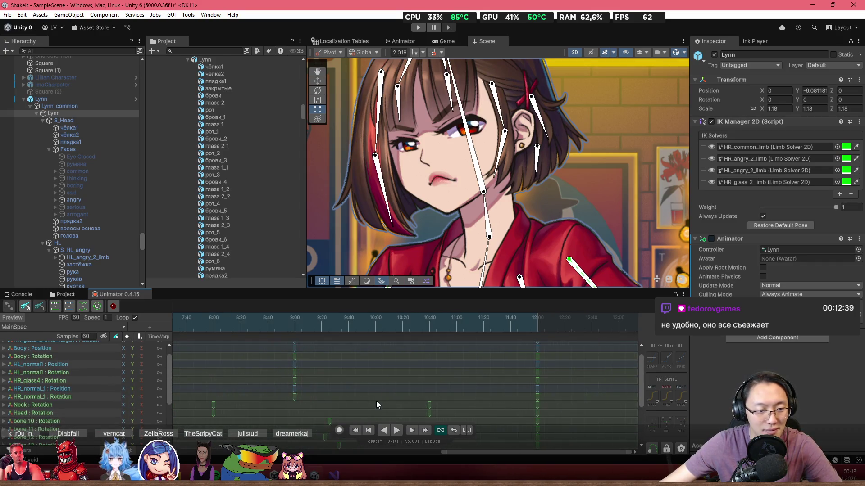
- Box-select the middle Neck and Head rotation keyframes and delete them
left_click(66, 405)
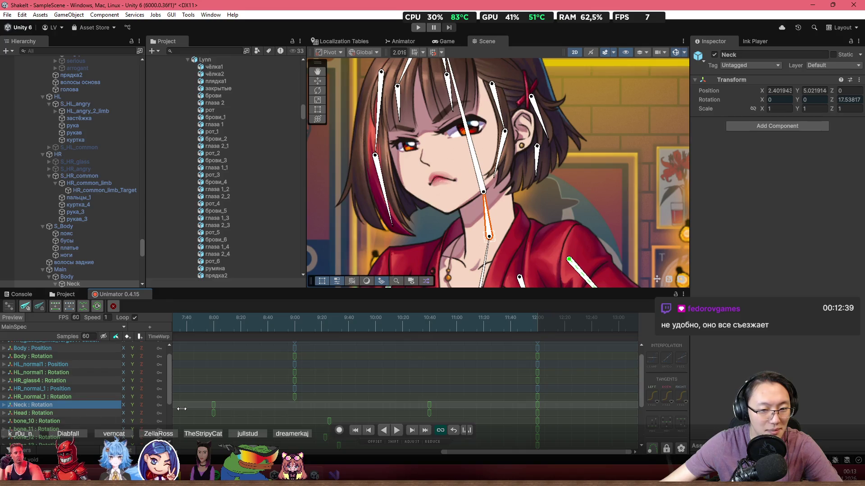
left_click_drag(480, 452, 390, 457)
scroll(407, 392, "down", 3)
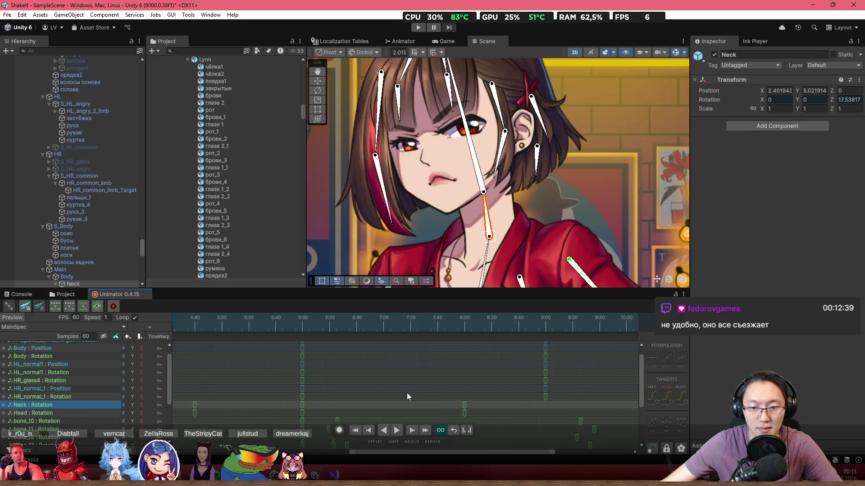
scroll(353, 405, "down", 2)
left_click(352, 405)
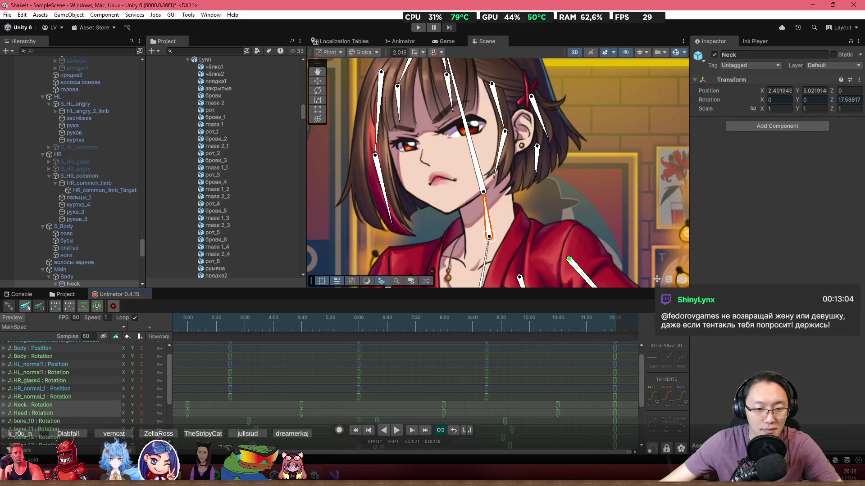
left_click_drag(325, 452, 252, 453)
scroll(379, 398, "down", 2)
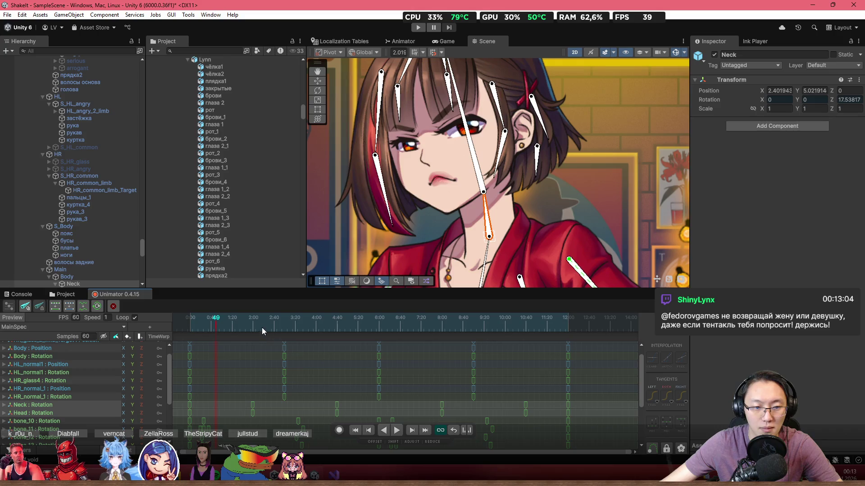
left_click_drag(331, 404, 445, 412)
key("Delete")
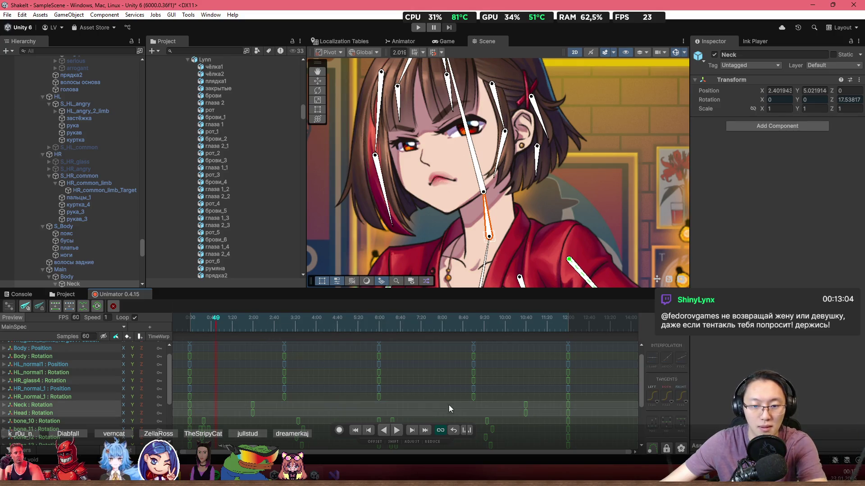
- Play the MainSpec clip to preview the neck and head motion
key("space")
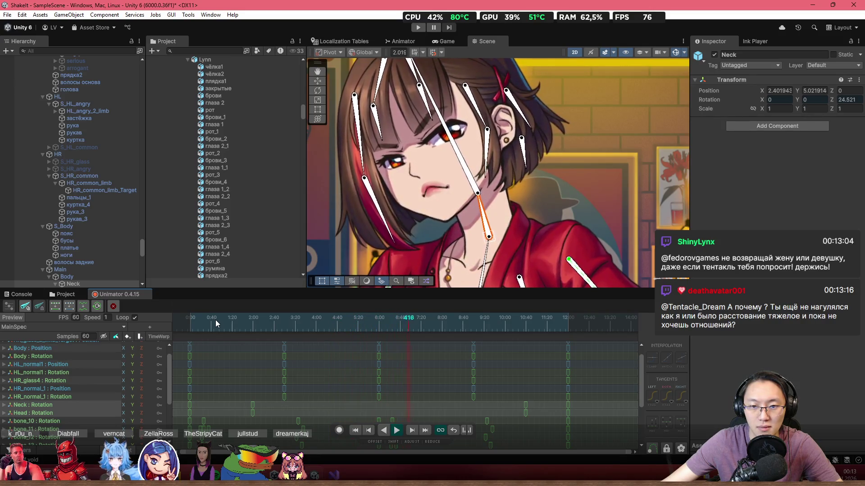
scroll(367, 375, "down", 3)
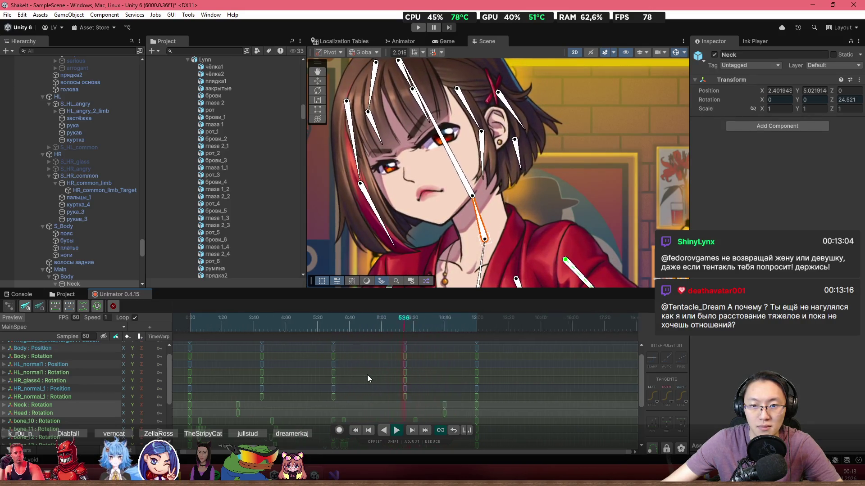
scroll(431, 258, "down", 2)
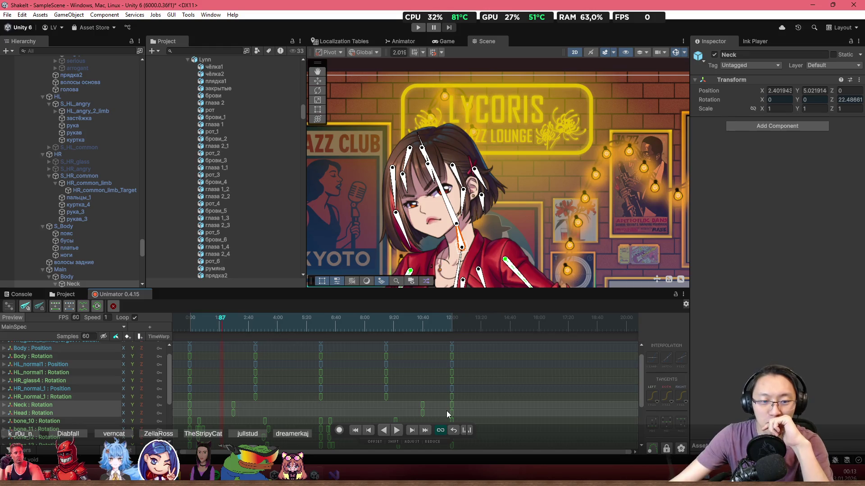
left_click_drag(345, 317, 199, 325)
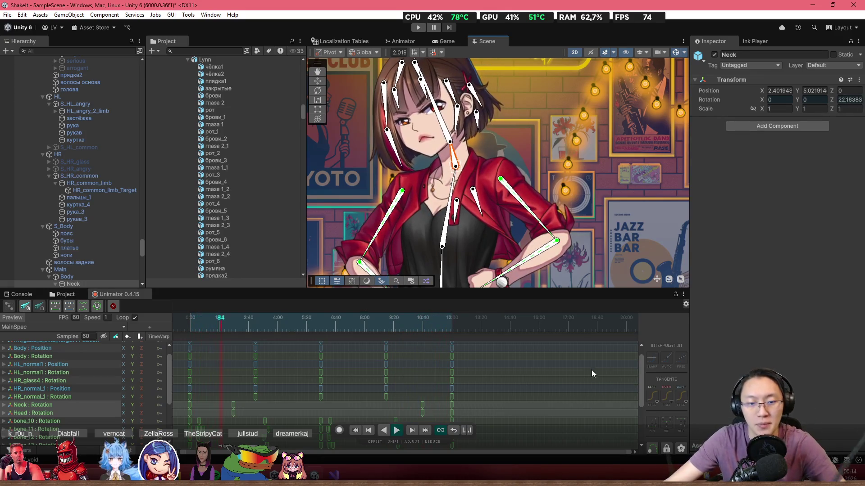
- Identify which hair strands the bone_10–bone_14, bone_6 and bone_8 rotation tracks drive
left_click_drag(640, 374, 645, 398)
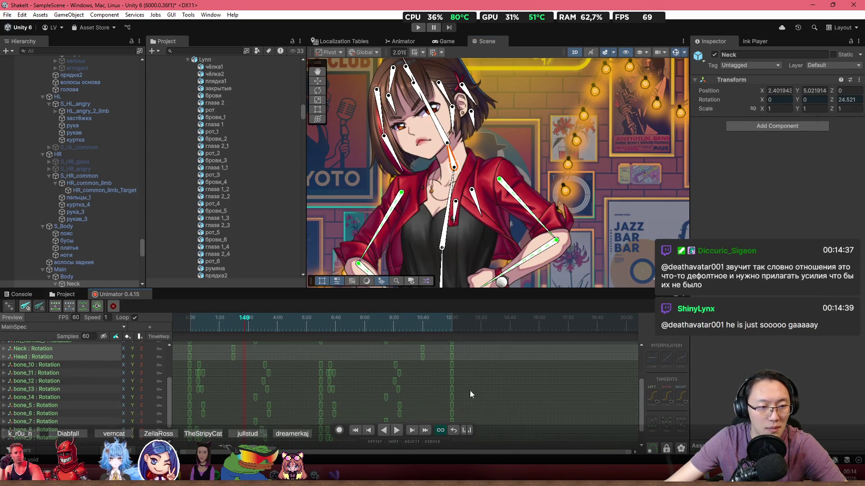
left_click(83, 363)
left_click(67, 370)
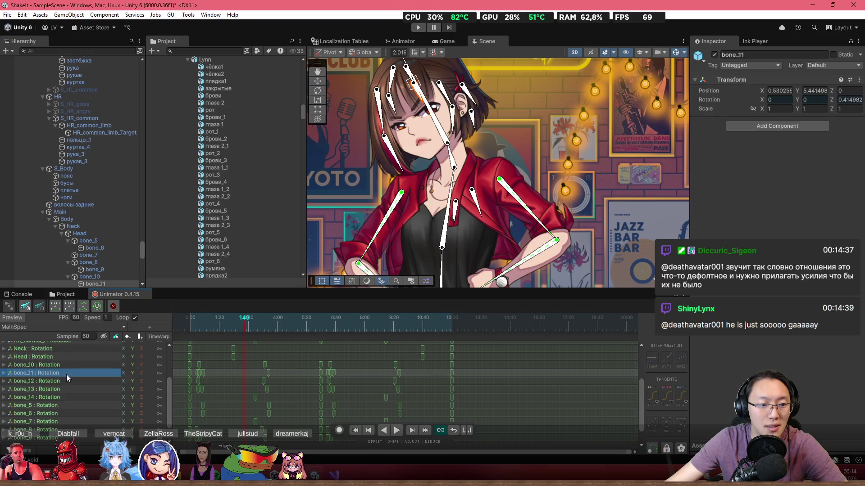
left_click(65, 381)
left_click(64, 390)
left_click(65, 397)
left_click(67, 414)
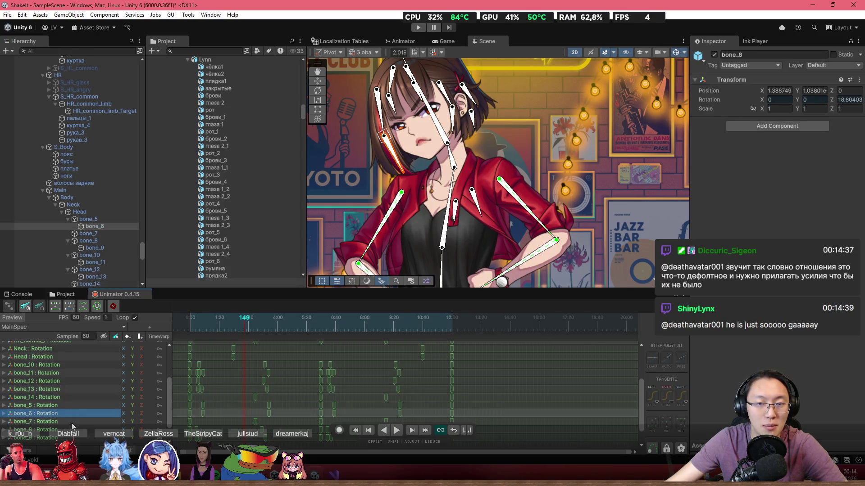
left_click(71, 429)
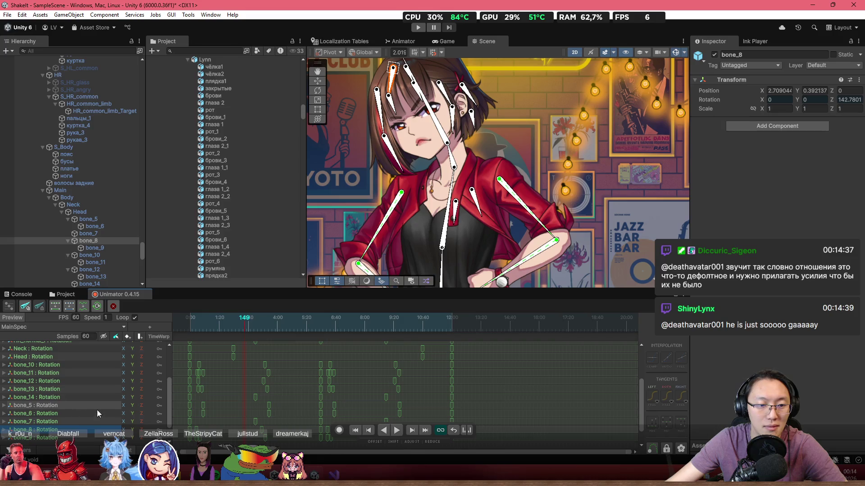
left_click(74, 366)
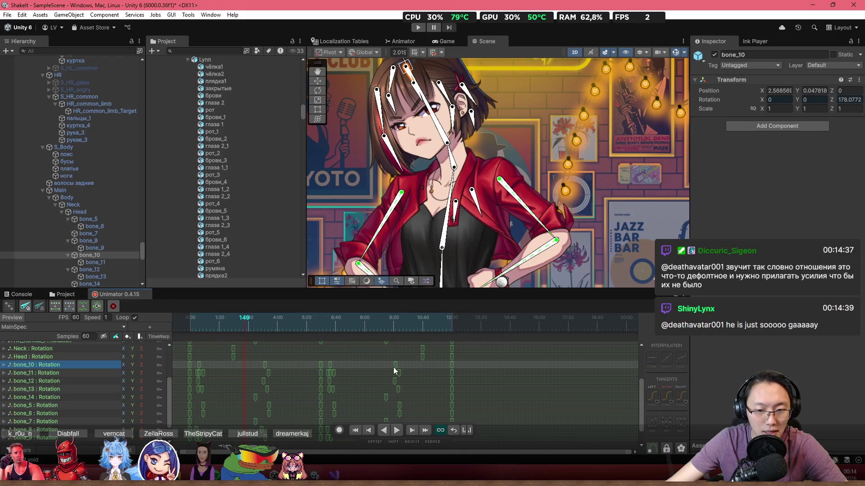
- Box-select the middle rotation keys on the hair bone tracks and delete them
mouse_move(444, 362)
left_mouse_down()
mouse_move(407, 388)
mouse_move(250, 434)
mouse_move(193, 434)
left_mouse_up()
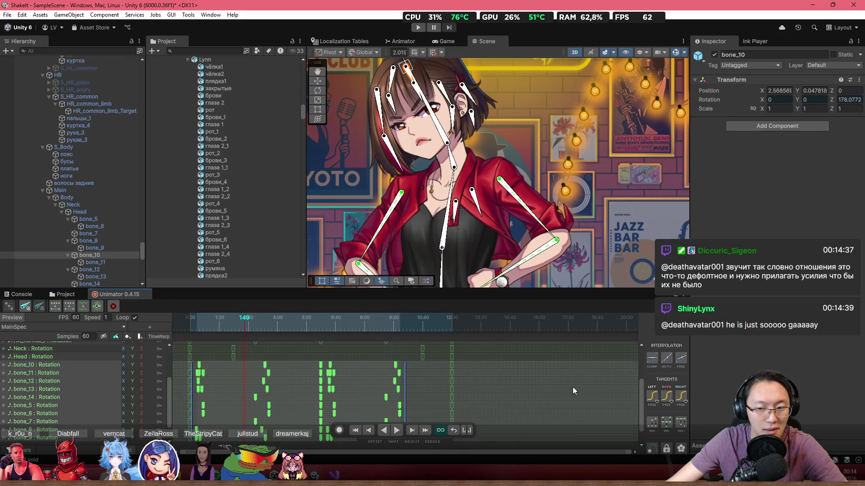
scroll(638, 399, "down", 1)
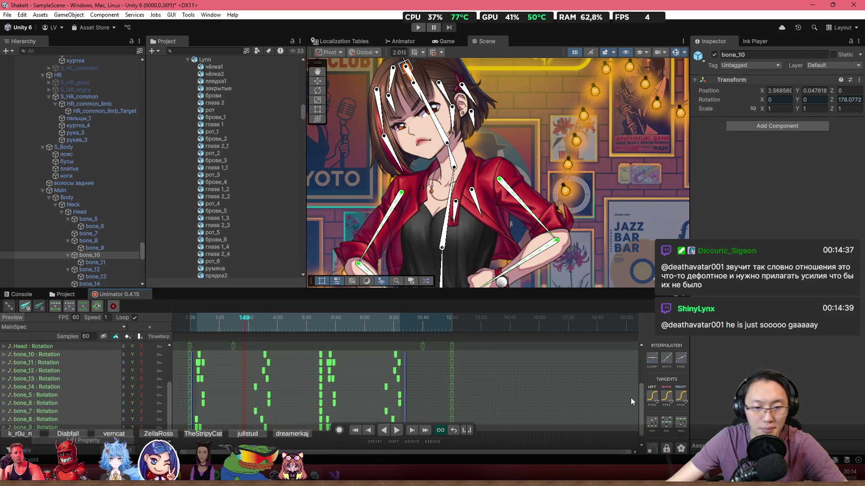
key("Delete")
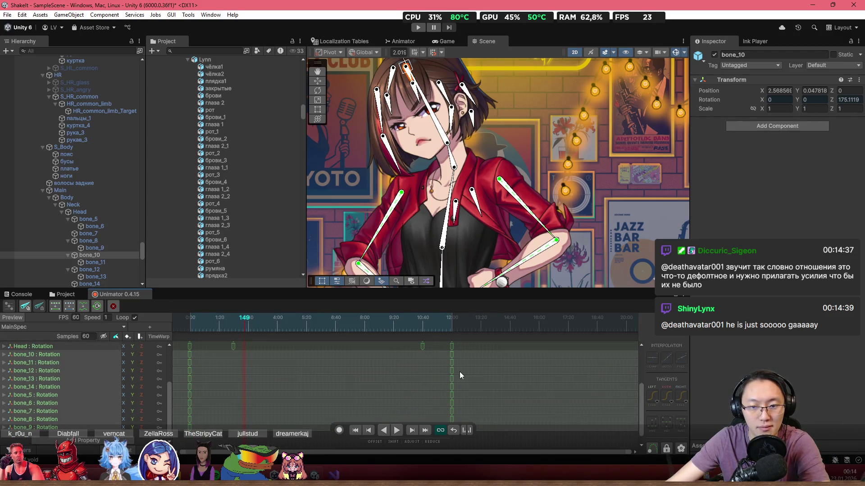
mouse_move(466, 350)
left_mouse_down()
mouse_move(223, 448)
mouse_move(182, 450)
left_mouse_up()
scroll(276, 437, "up", 3)
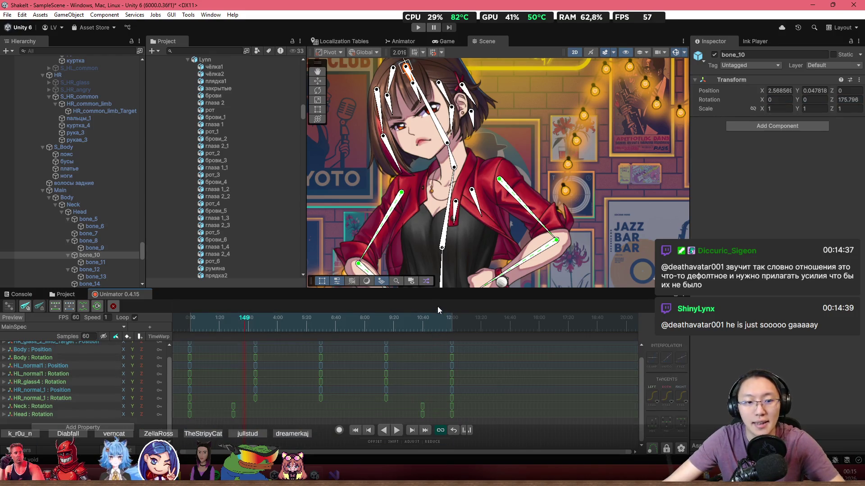
- Preview the clip, then switch on keyframe recording with the playhead at frame 120
mouse_move(456, 355)
left_mouse_down()
mouse_move(280, 336)
mouse_move(421, 337)
mouse_move(266, 349)
mouse_move(450, 348)
mouse_move(326, 358)
left_mouse_up()
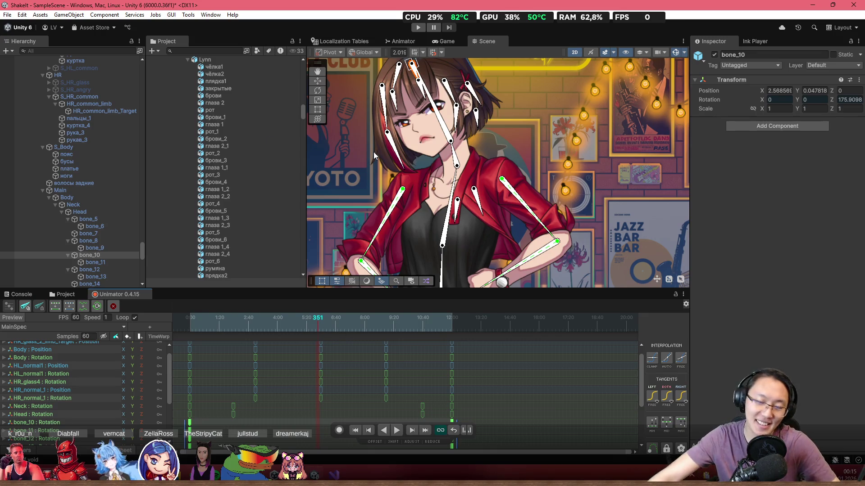
scroll(353, 143, "up", 2)
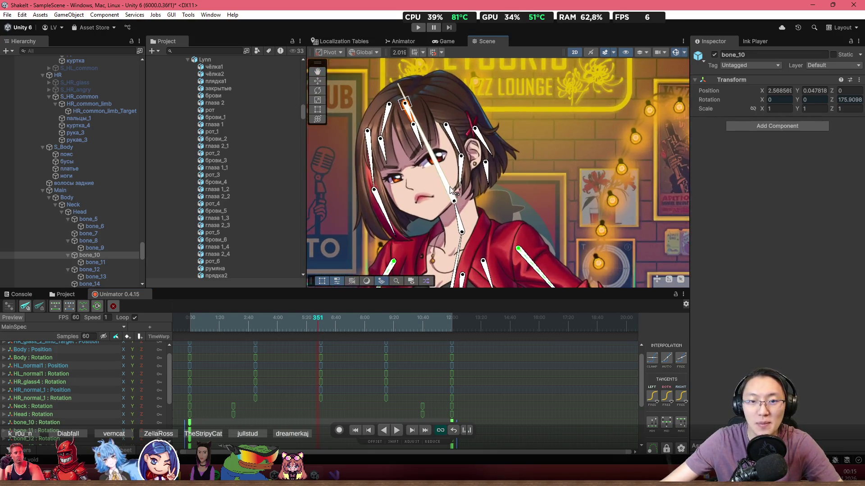
scroll(447, 182, "up", 2)
left_click(203, 320)
left_click_drag(203, 320, 228, 329)
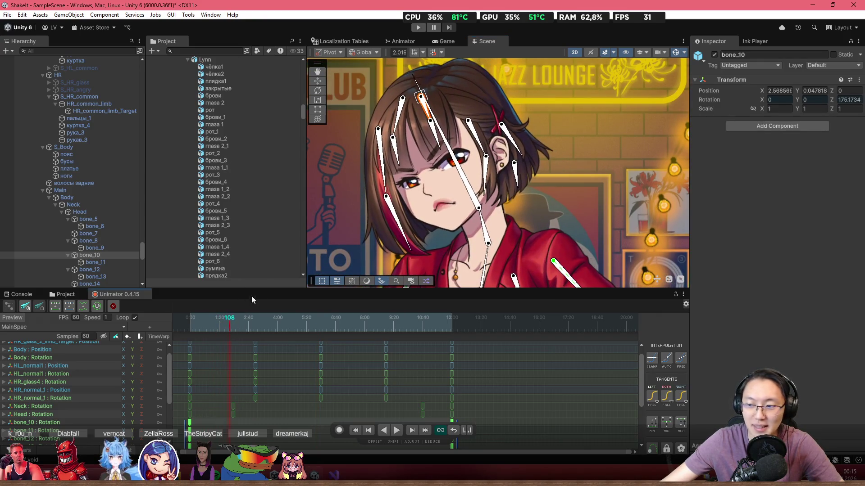
left_click(338, 431)
left_click_drag(241, 334, 234, 331)
- Fit all keys in the timeline and scrub between frames 51 and 125 to check the pose
key("f")
scroll(300, 385, "up", 3)
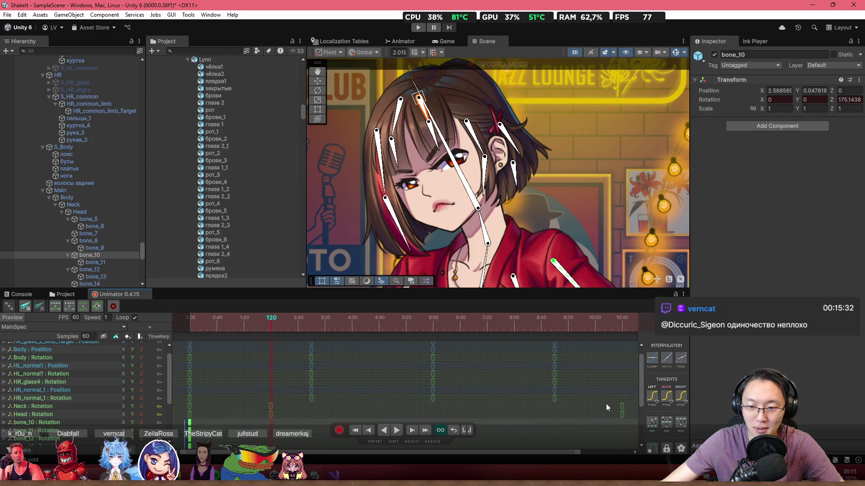
left_click_drag(640, 396, 642, 426)
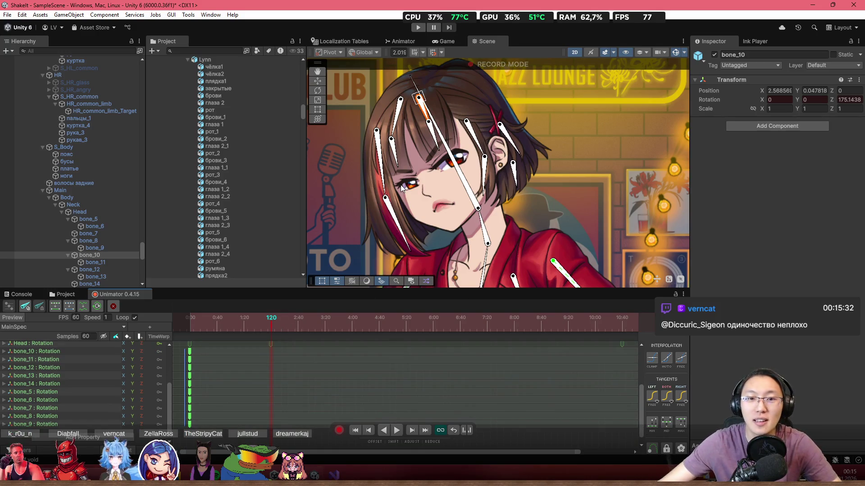
scroll(358, 251, "up", 2)
left_click(222, 320)
left_click_drag(222, 320, 269, 329)
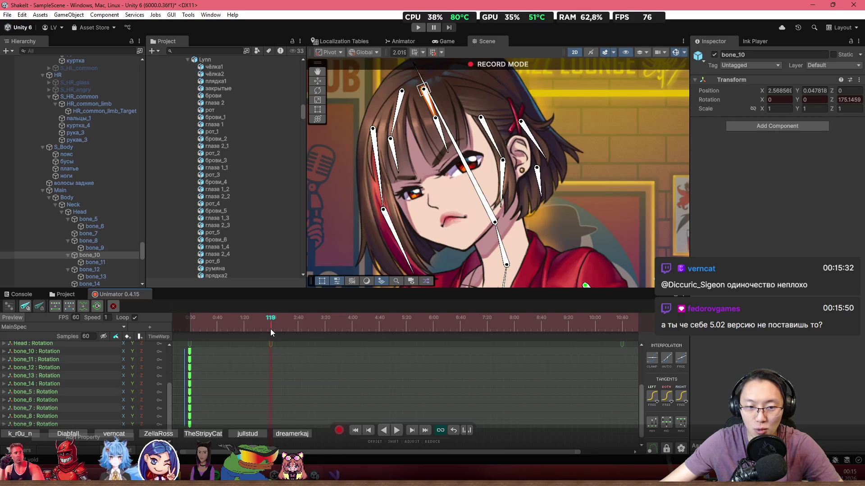
left_click_drag(313, 328, 271, 331)
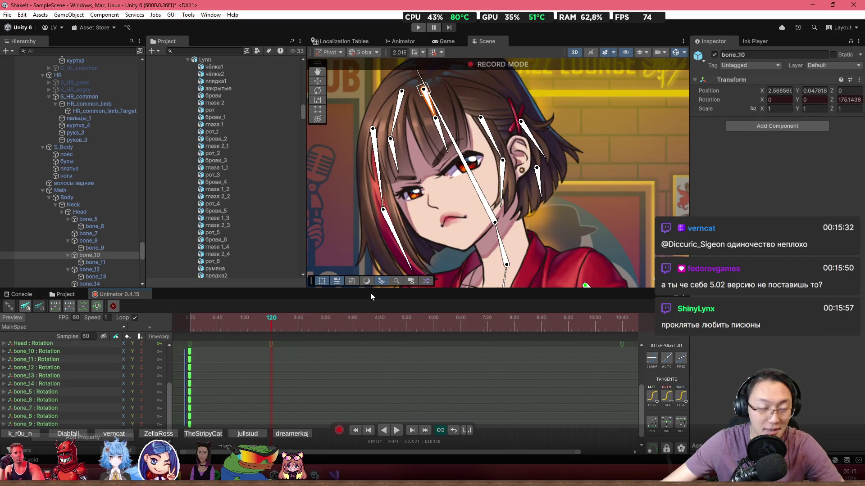
- Frame the face and rotate the bone_5 and bone_6 hair strands slightly at frame 120
mouse_move(386, 203)
left_mouse_down()
mouse_move(408, 193)
mouse_move(408, 174)
mouse_move(397, 179)
left_mouse_up()
left_click(408, 175)
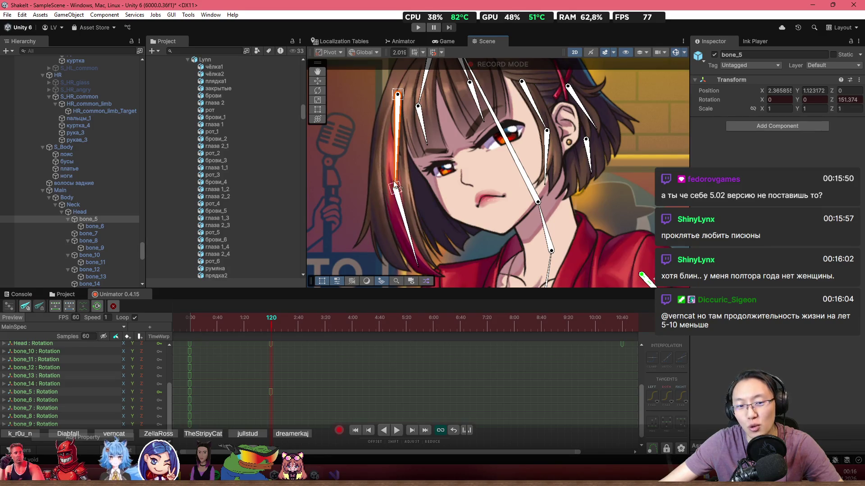
left_click_drag(399, 215, 400, 229)
- Re-pose bone_5 and bone_6 around frame 79, preview, and select the bone_6 rotation track
mouse_move(271, 323)
left_mouse_down()
mouse_move(166, 324)
mouse_move(268, 339)
mouse_move(218, 337)
mouse_move(247, 339)
mouse_move(243, 328)
left_mouse_up()
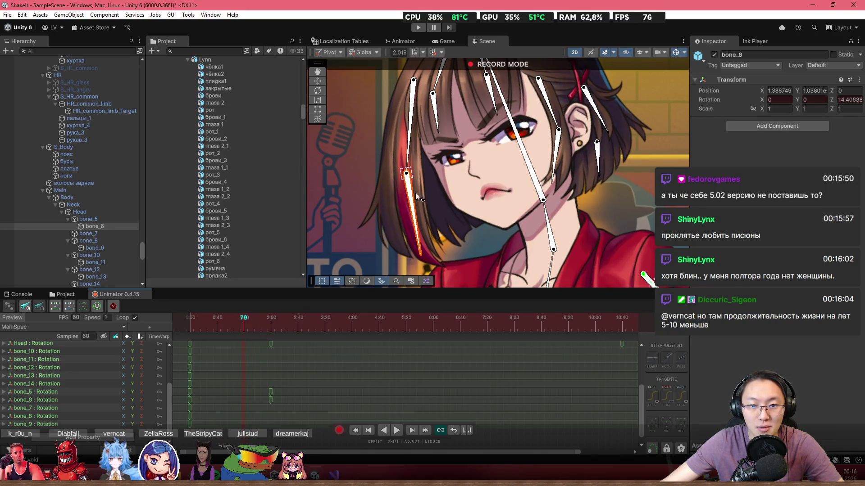
left_click_drag(410, 167, 441, 207)
left_click(210, 323)
left_click_drag(210, 324, 270, 348)
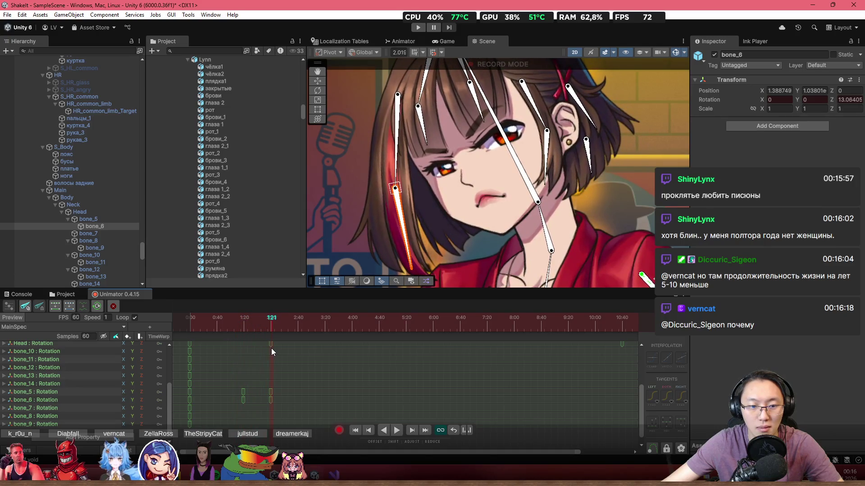
left_click(101, 391)
left_click(94, 401)
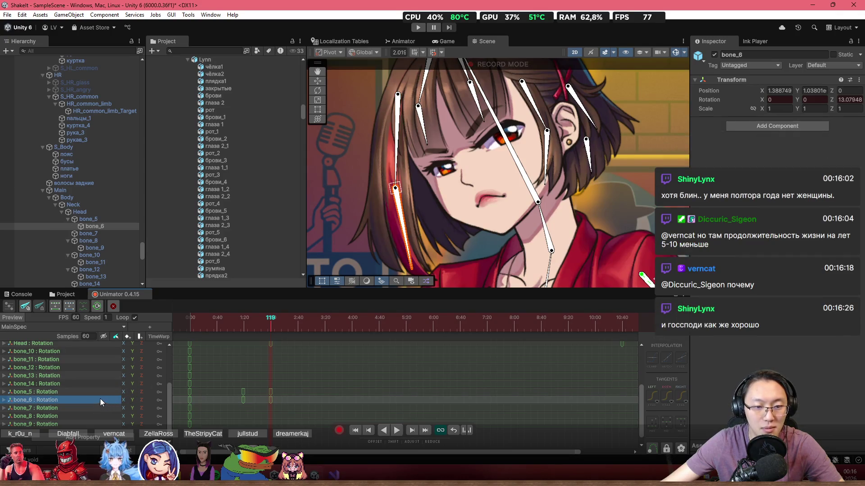
- Show the bone_5 Rotation.z curve framed in the Unimator curve editor
left_click(94, 393)
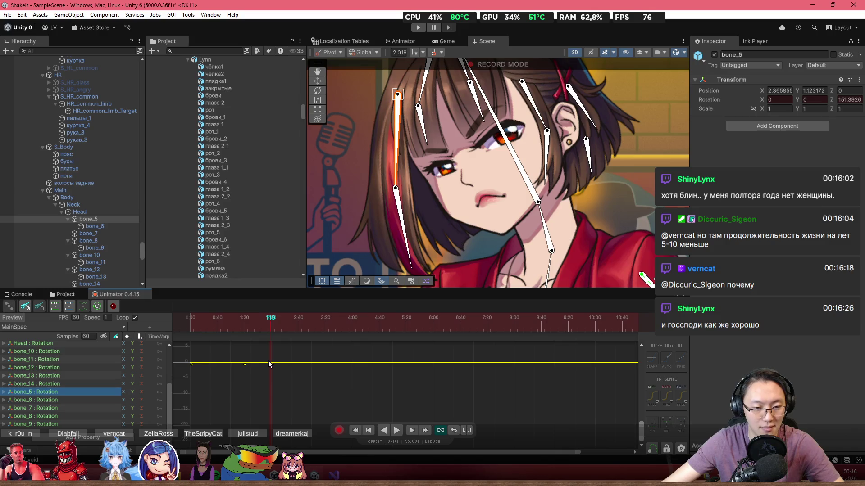
key("f")
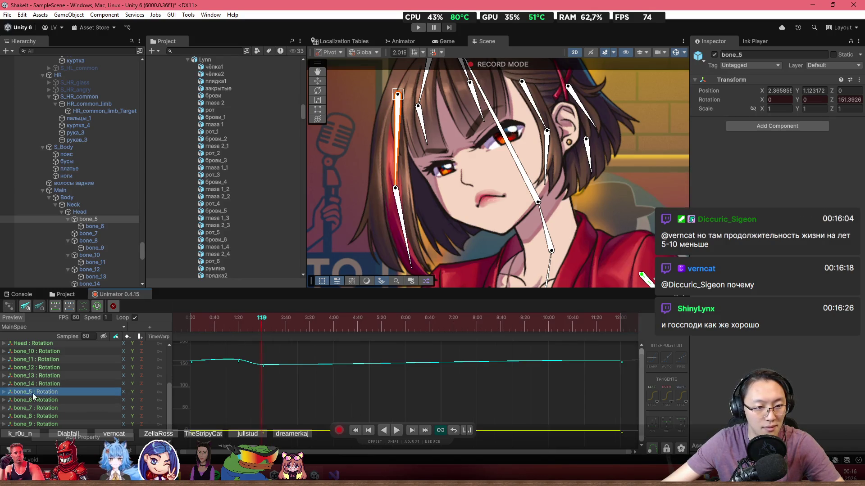
left_click(4, 392)
left_click(71, 416)
key("f")
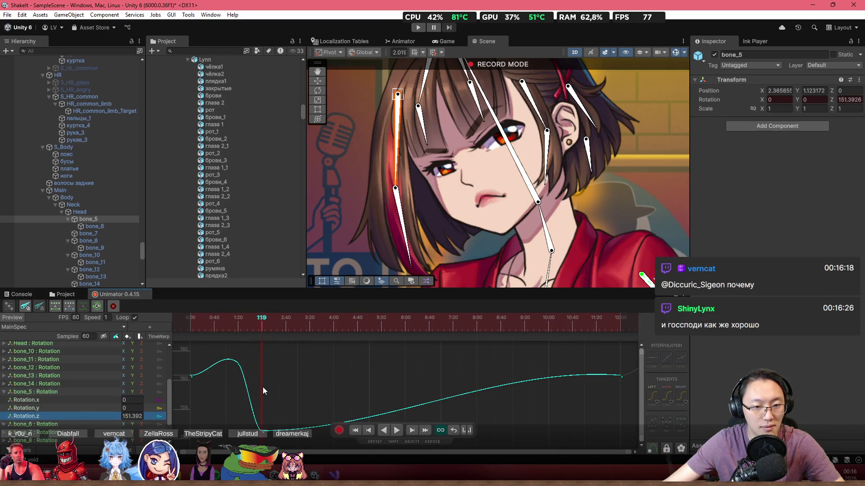
left_click_drag(285, 431, 296, 390)
scroll(312, 388, "down", 1)
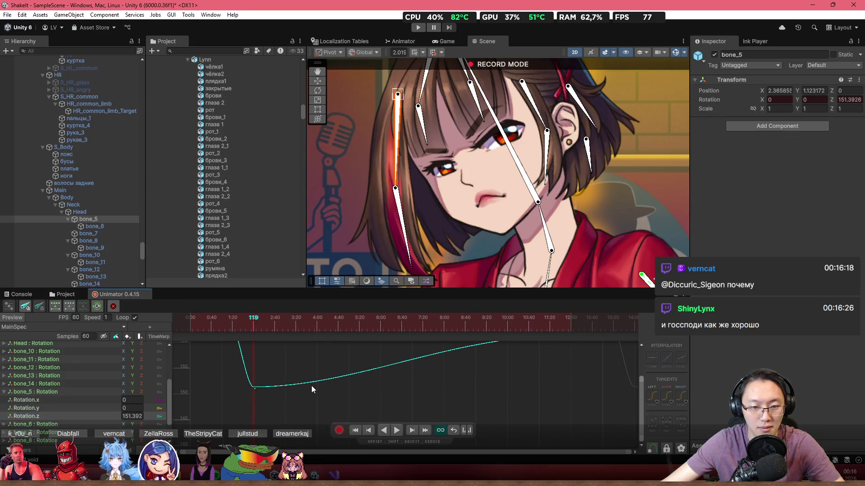
- Add a Rotation.z key at frame 198 and lower the dip key to about 149
left_click(254, 387)
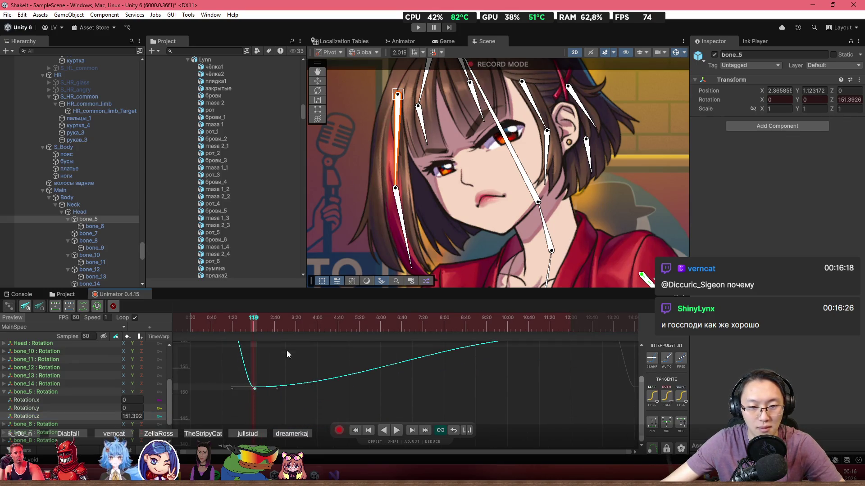
left_click(297, 326)
key("k")
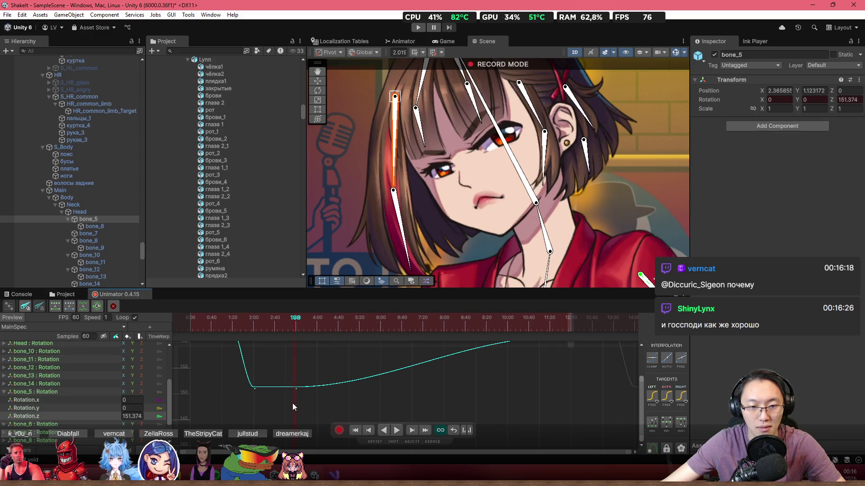
left_click_drag(256, 388, 259, 407)
key("Home")
mouse_move(168, 334)
left_mouse_down()
mouse_move(284, 350)
mouse_move(226, 355)
mouse_move(294, 358)
left_mouse_up()
scroll(268, 388, "down", 2)
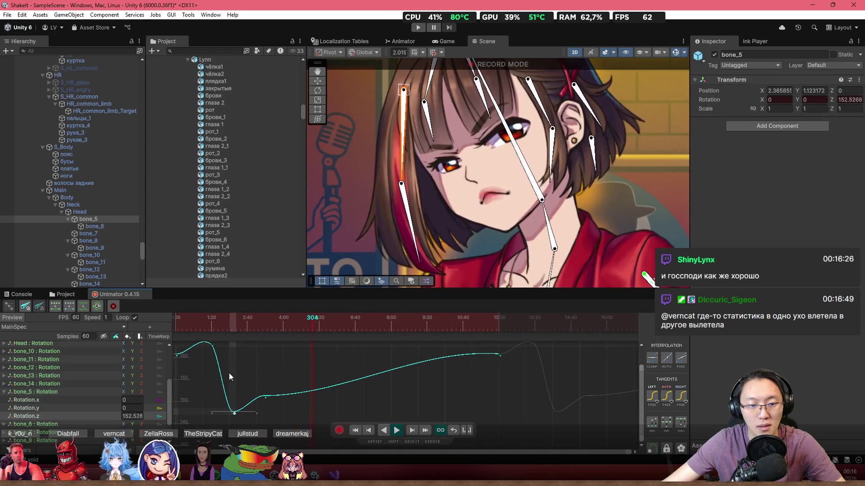
- Flatten the curve around its peak key and play the clip to preview the hair motion
left_click(177, 328)
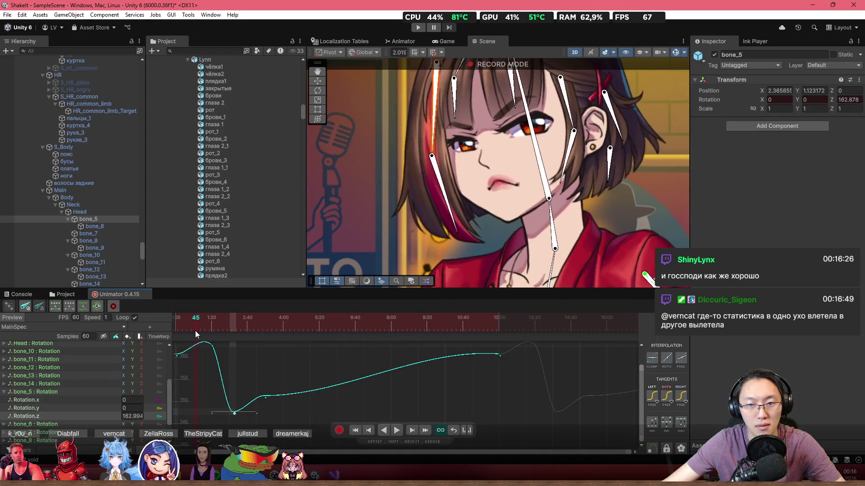
left_click(212, 345)
scroll(211, 347, "up", 1)
mouse_move(201, 353)
left_mouse_down()
mouse_move(195, 365)
mouse_move(246, 365)
left_mouse_up()
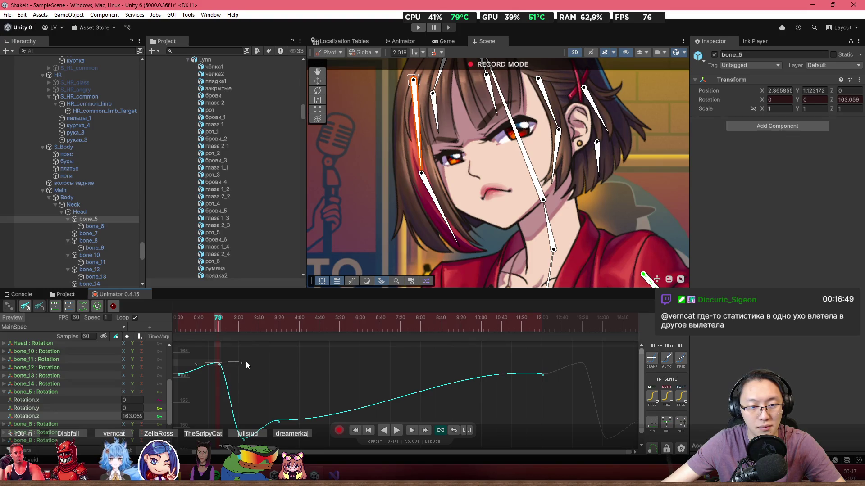
key("space")
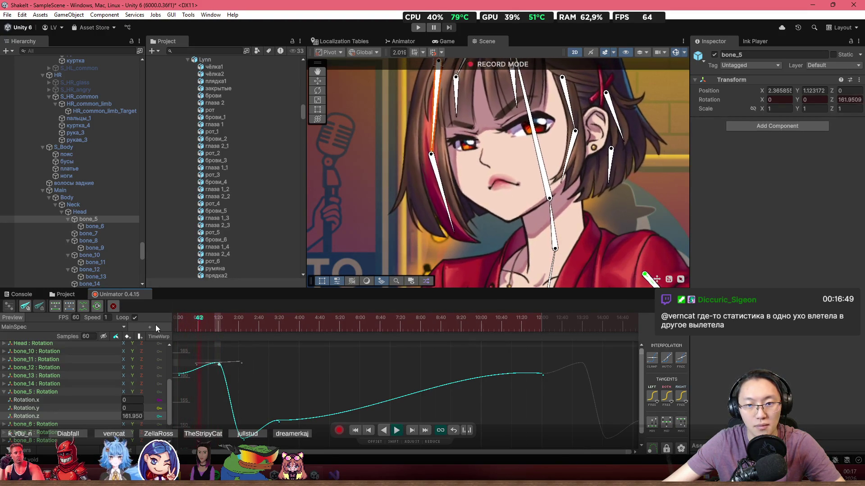
- Shift the dip key slightly later and lower the peak key a little
left_click(217, 323)
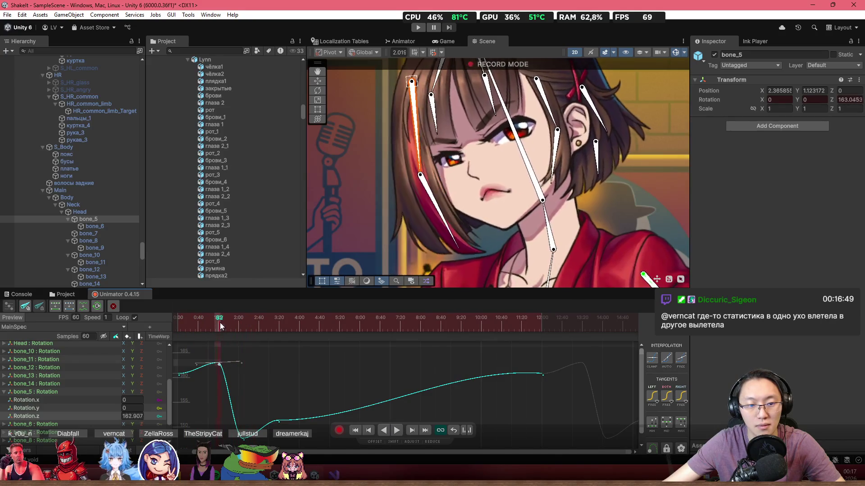
mouse_move(281, 384)
left_mouse_down()
mouse_move(285, 390)
mouse_move(306, 379)
left_mouse_up()
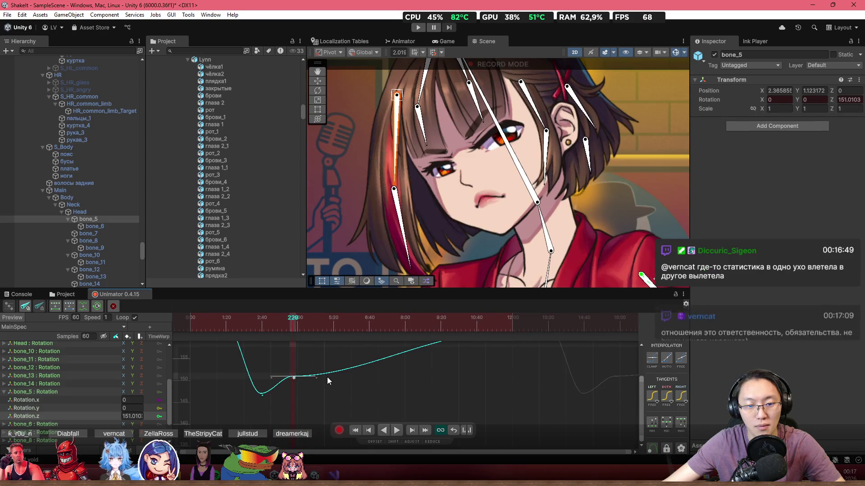
left_click(198, 324)
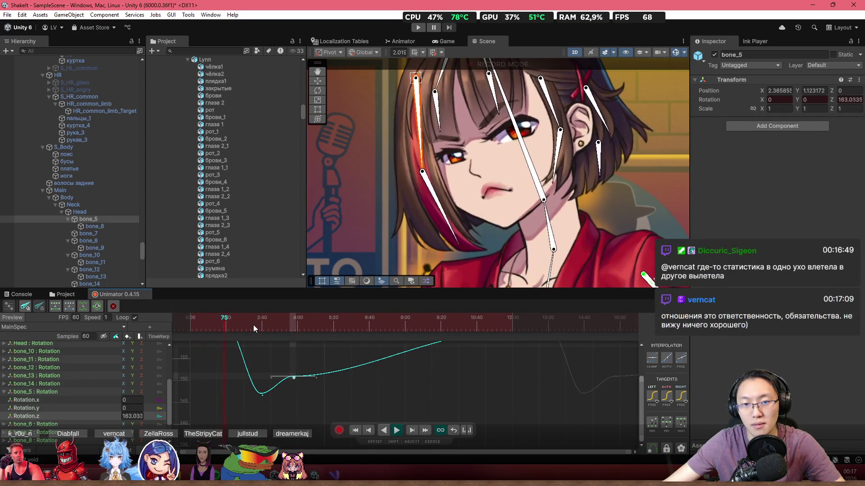
left_click(187, 320)
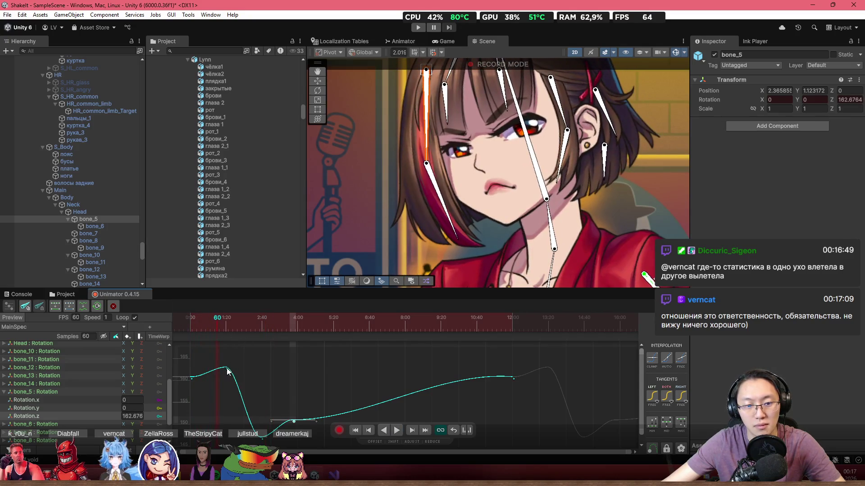
left_click_drag(227, 369, 226, 373)
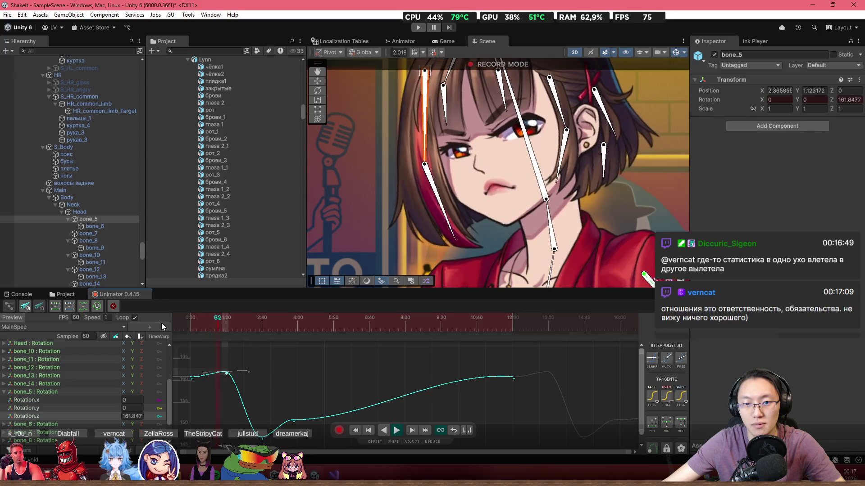
left_click(179, 327)
mouse_move(211, 335)
left_mouse_down()
mouse_move(243, 340)
mouse_move(201, 338)
left_mouse_up()
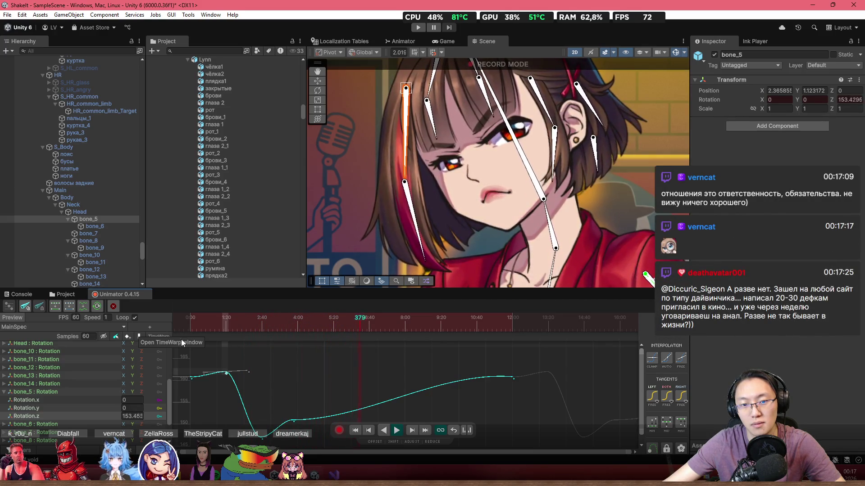
- Flatten the curve after the 2:40 key, select the late rising key, and stop playback
scroll(319, 382, "down", 1)
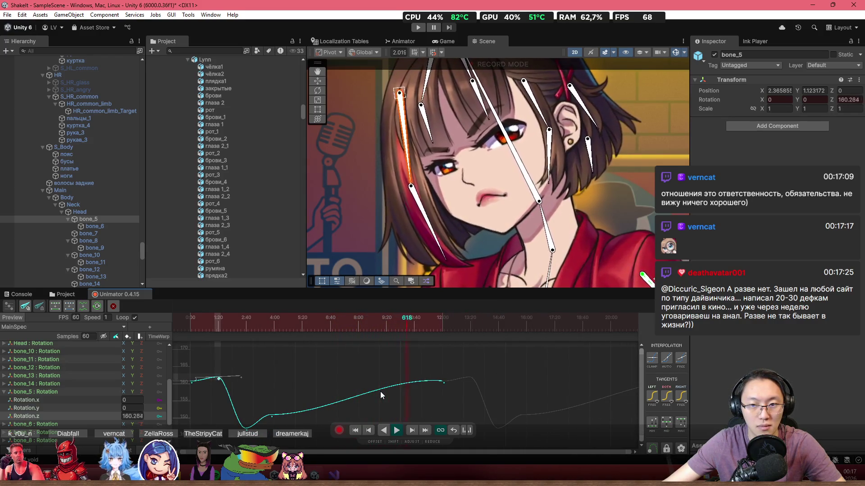
left_click_drag(404, 329, 415, 326)
left_click_drag(311, 395, 302, 417)
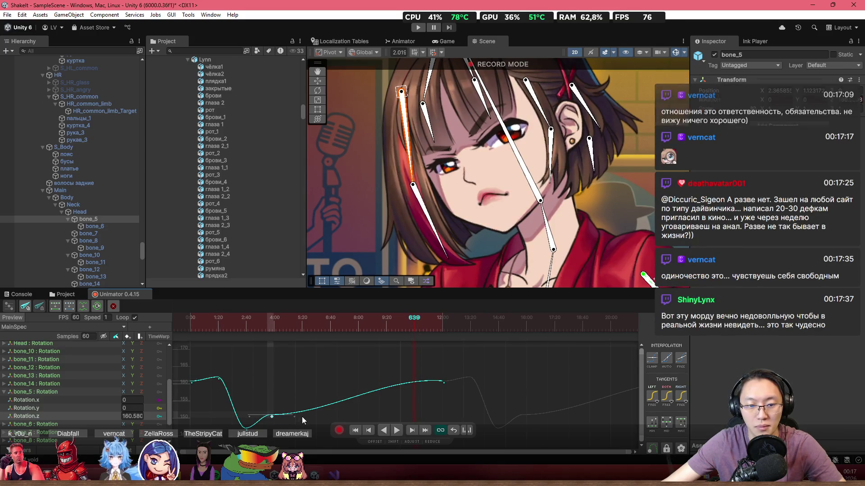
left_click(193, 320)
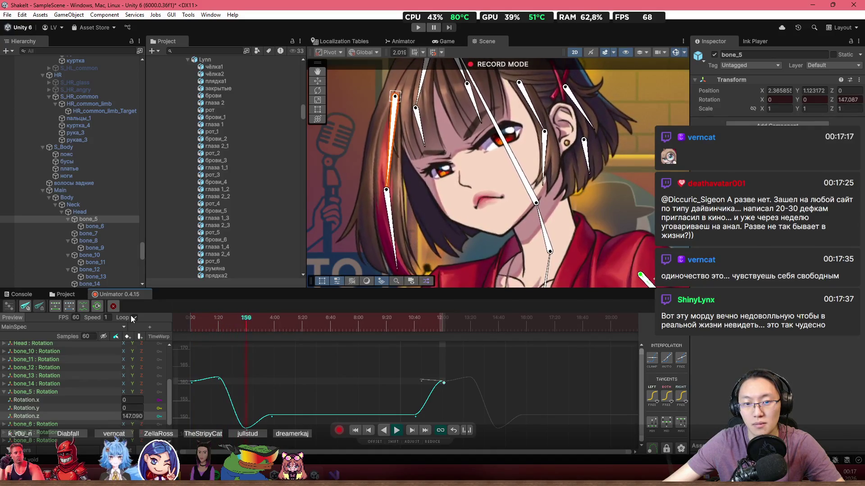
key("space")
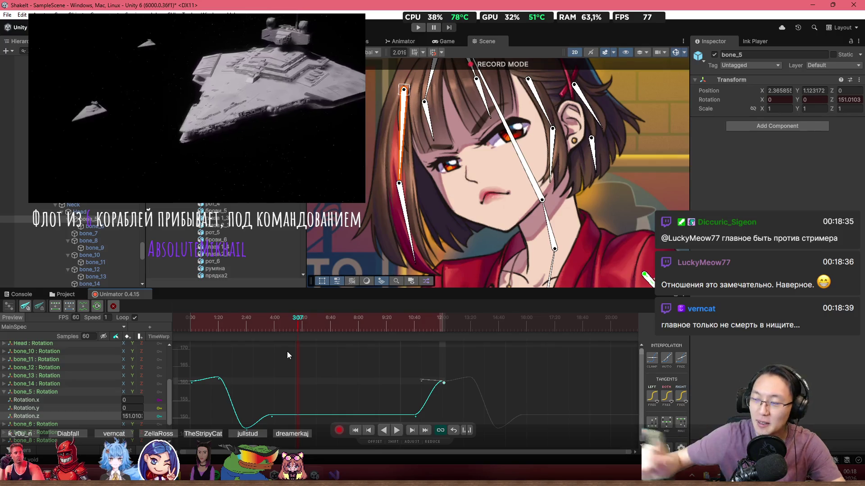
left_click(211, 318)
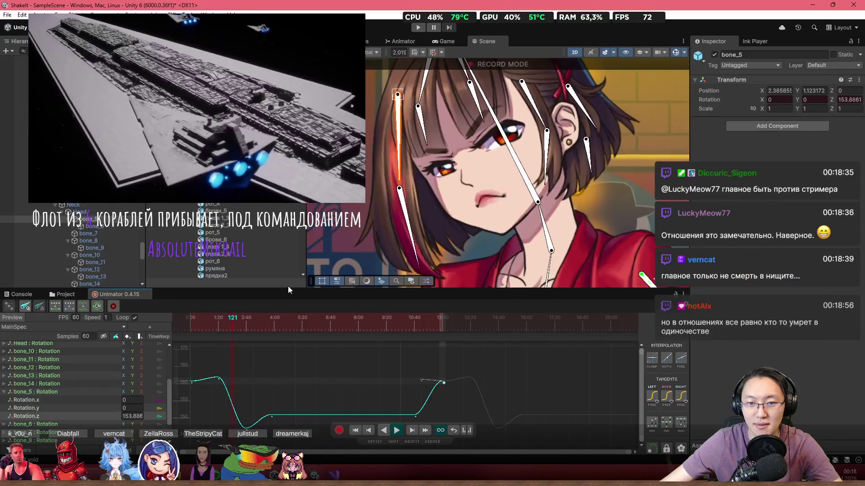
left_click(183, 318)
left_click_drag(182, 317, 264, 317)
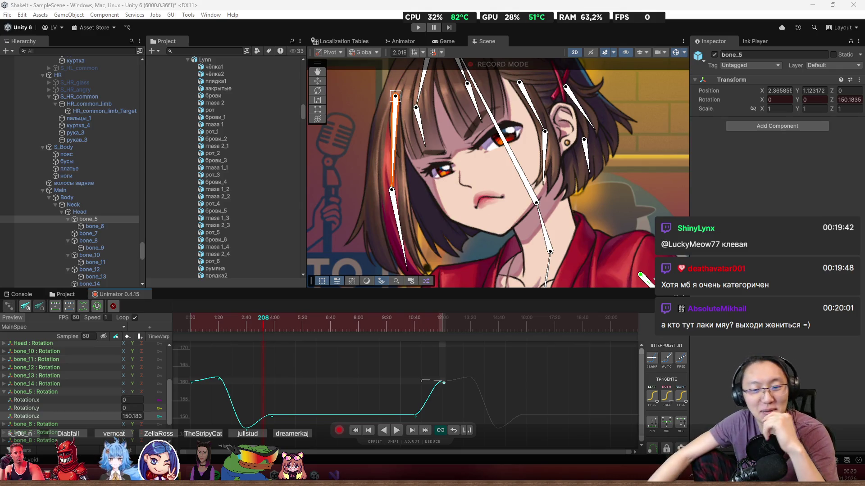
- Add a key at frame 314 holding the bone_5 Rotation.z curve at about 151.01
left_click(261, 328)
left_click_drag(260, 331, 283, 325)
mouse_move(283, 399)
left_mouse_down()
mouse_move(294, 358)
mouse_move(303, 380)
left_mouse_up()
key("ctrl+z")
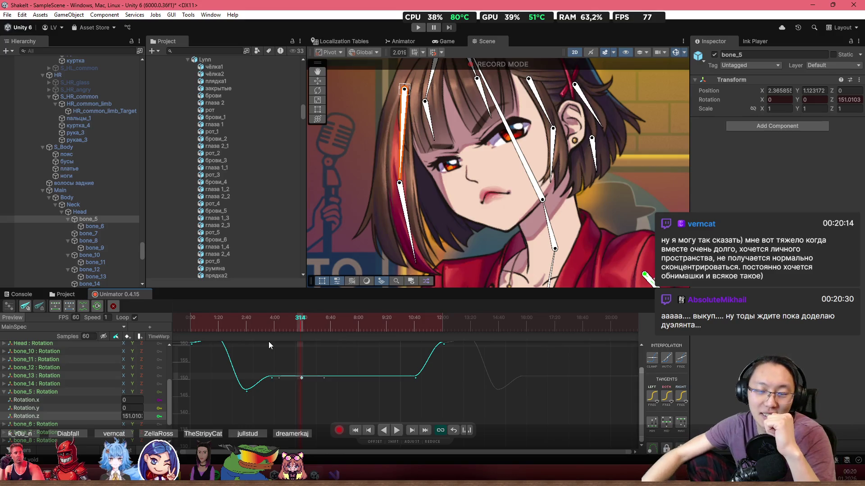
- Switch back to the all-tracks keyframe overview and scrub to frame 0
scroll(424, 243, "down", 3)
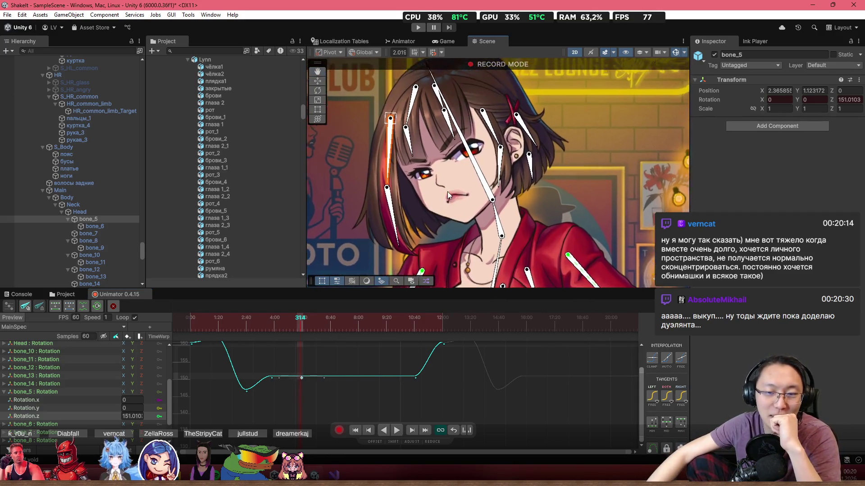
scroll(447, 191, "up", 2)
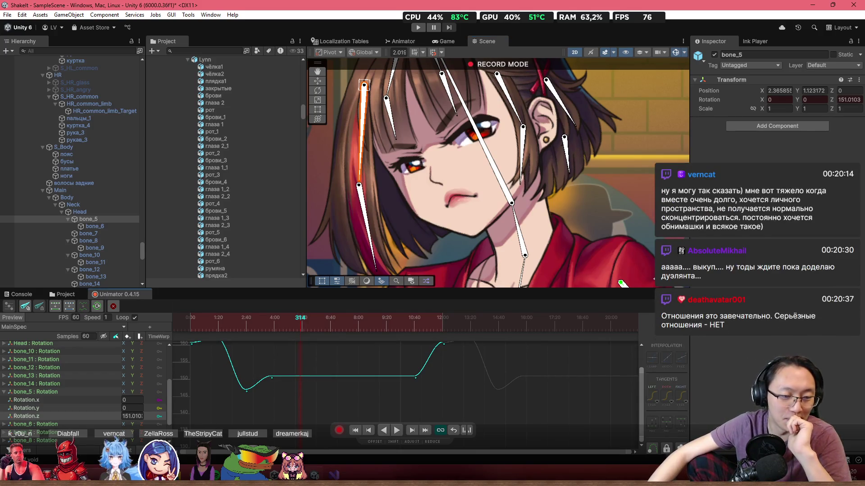
key("c")
left_click_drag(258, 324, 176, 324)
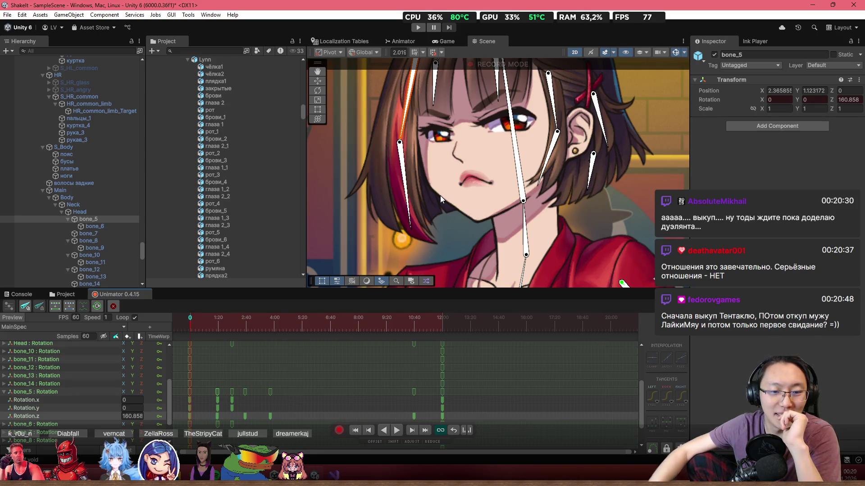
- Return to the bone_5 Rotation.z curve, play the clip, and zoom in near its 162.023 peak
key("c")
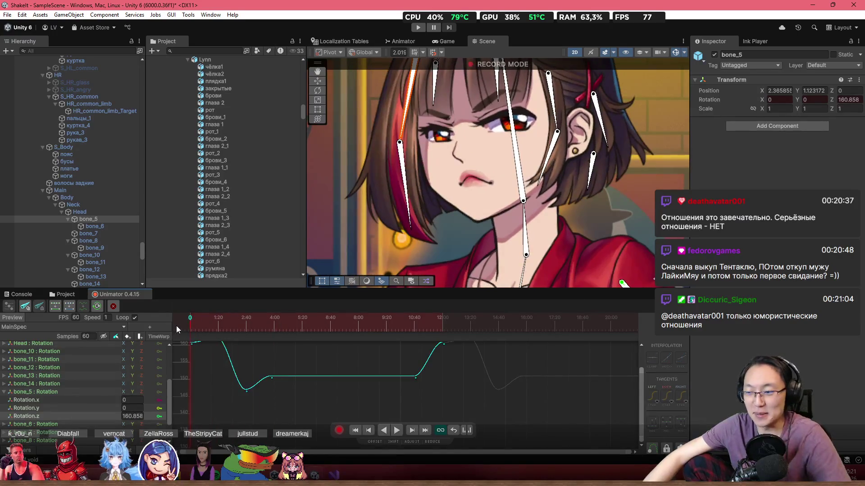
key("space")
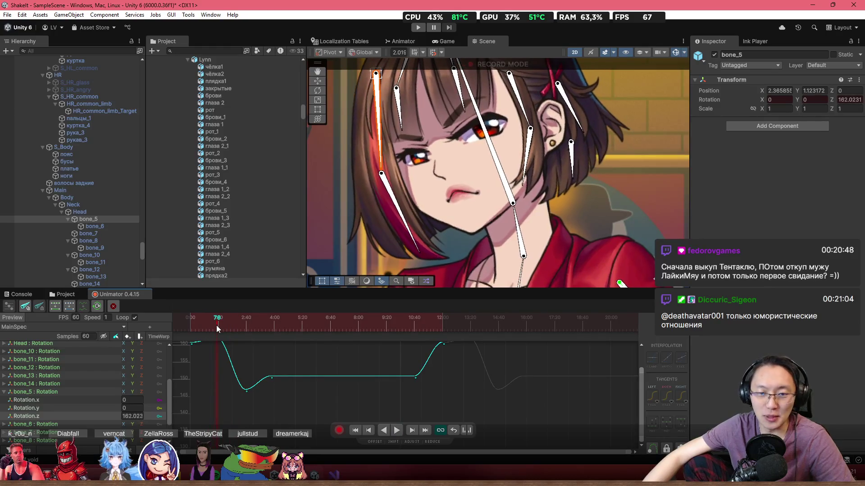
scroll(243, 374, "up", 3)
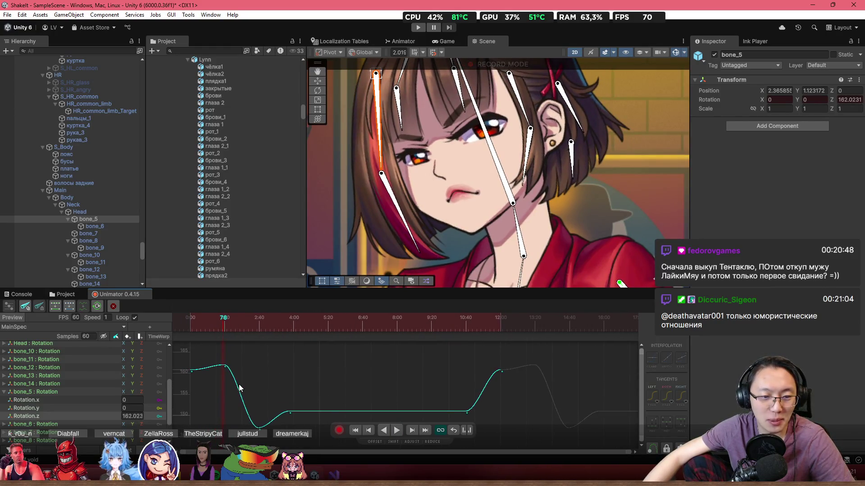
scroll(264, 385, "up", 2)
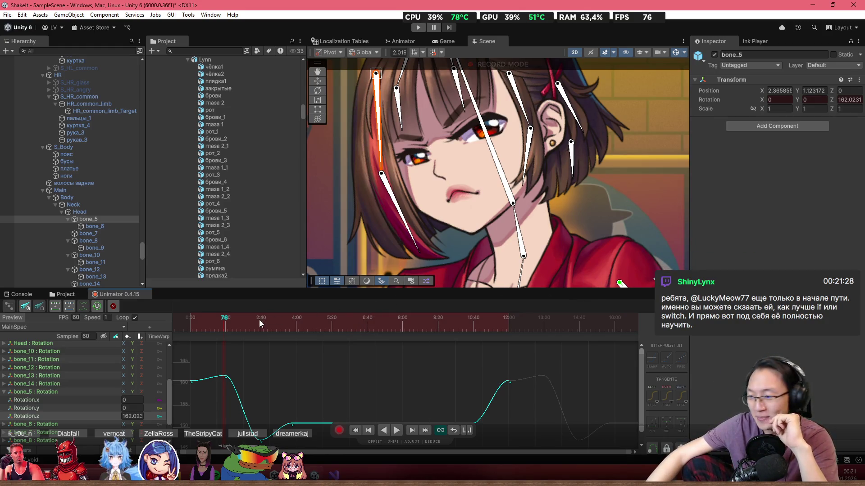
left_click(217, 326)
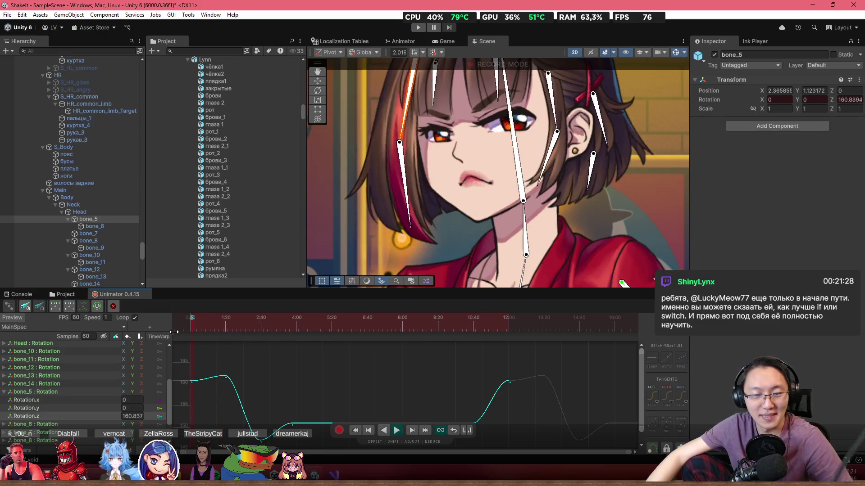
- Replay the hair motion from frame 86, then show the dopesheet at frame 132
key("space")
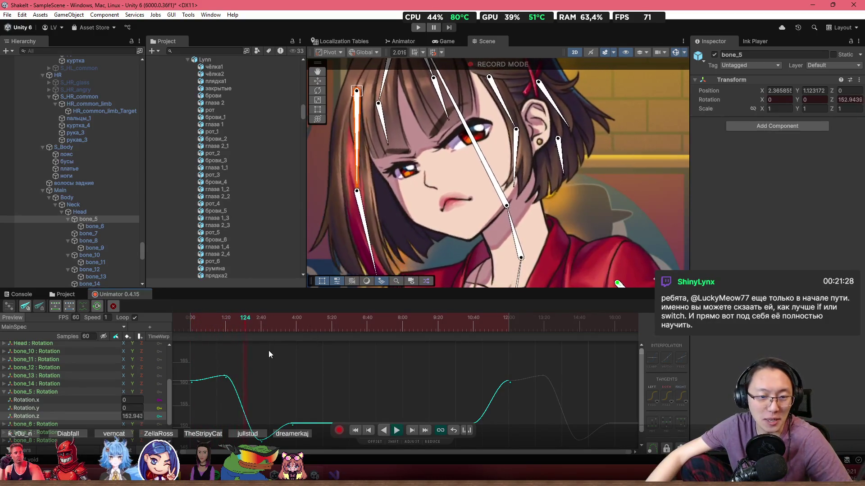
left_click(226, 326)
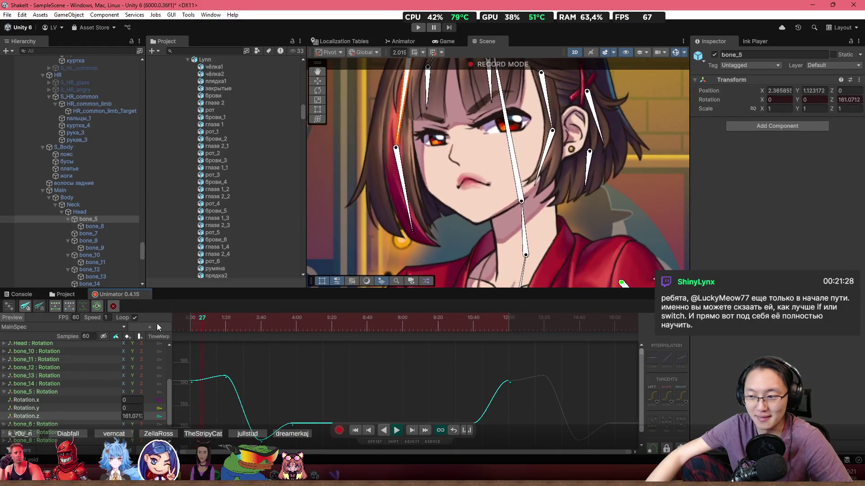
key("Right")
key("Right")
key("Right")
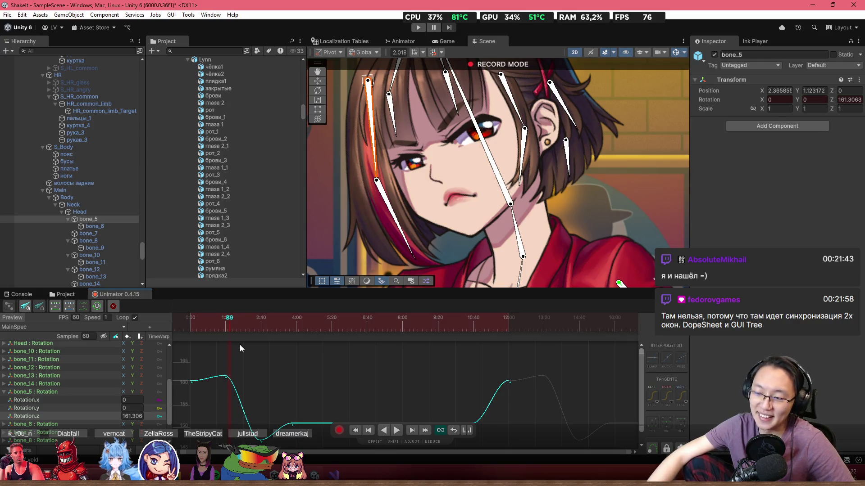
scroll(250, 385, "up", 1)
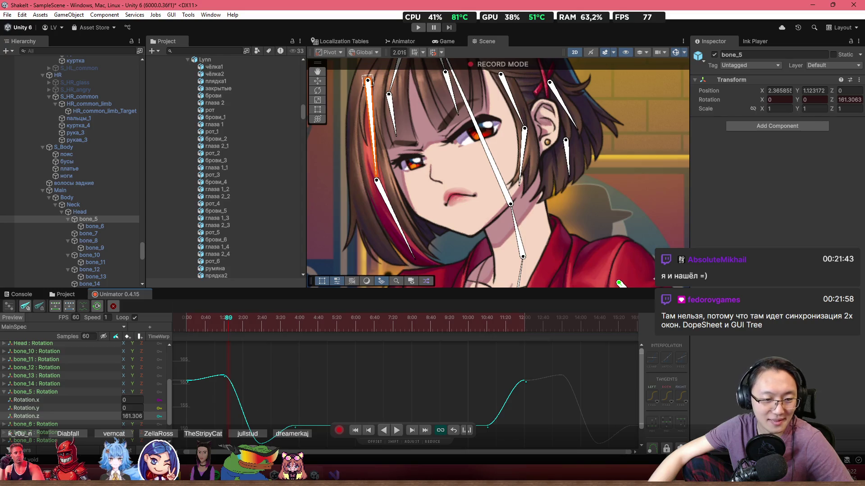
key("c")
mouse_move(243, 334)
left_mouse_down()
mouse_move(216, 325)
mouse_move(249, 327)
left_mouse_up()
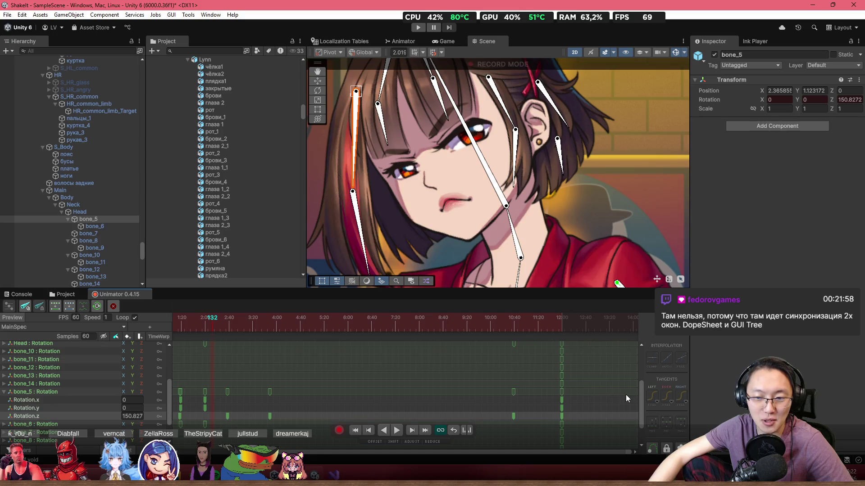
- Scrub the clip forward to frame 172 and back to the start
left_click_drag(641, 399, 637, 362)
mouse_move(242, 327)
left_mouse_down()
mouse_move(215, 326)
mouse_move(303, 347)
mouse_move(347, 342)
mouse_move(366, 318)
mouse_move(348, 334)
mouse_move(350, 324)
left_mouse_up()
scroll(374, 214, "up", 5)
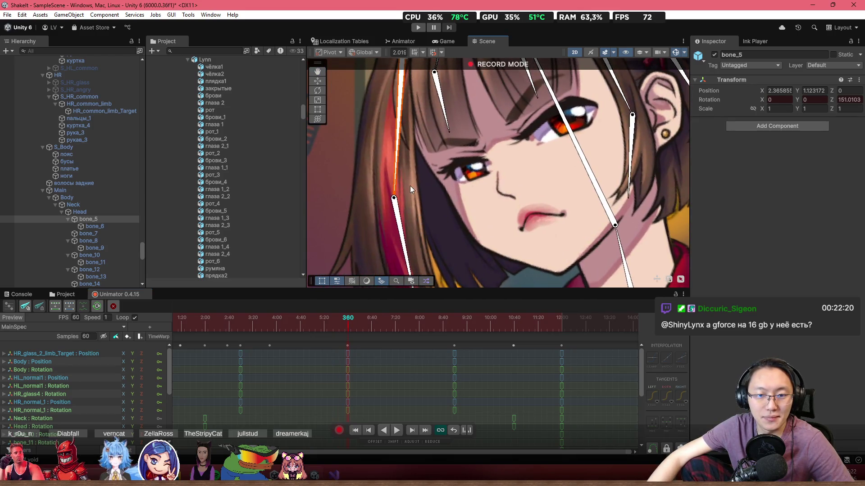
scroll(402, 187, "down", 3)
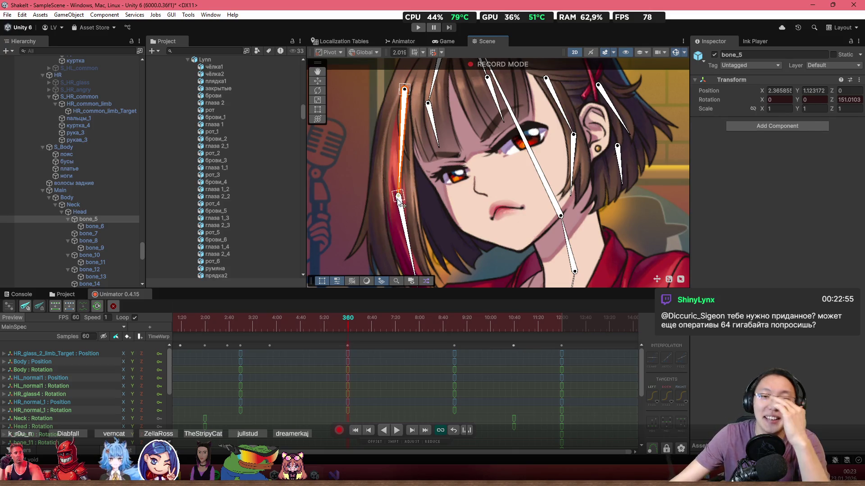
mouse_move(344, 312)
left_mouse_down()
mouse_move(174, 328)
mouse_move(234, 331)
left_mouse_up()
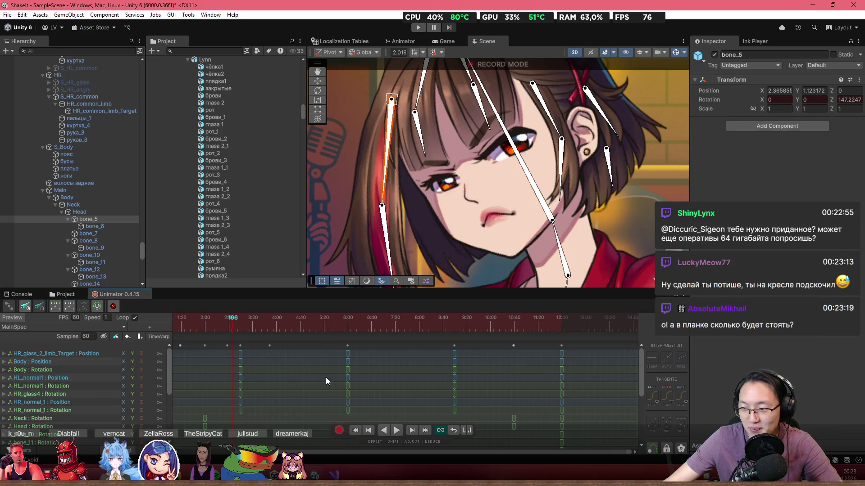
scroll(314, 373, "left", 3)
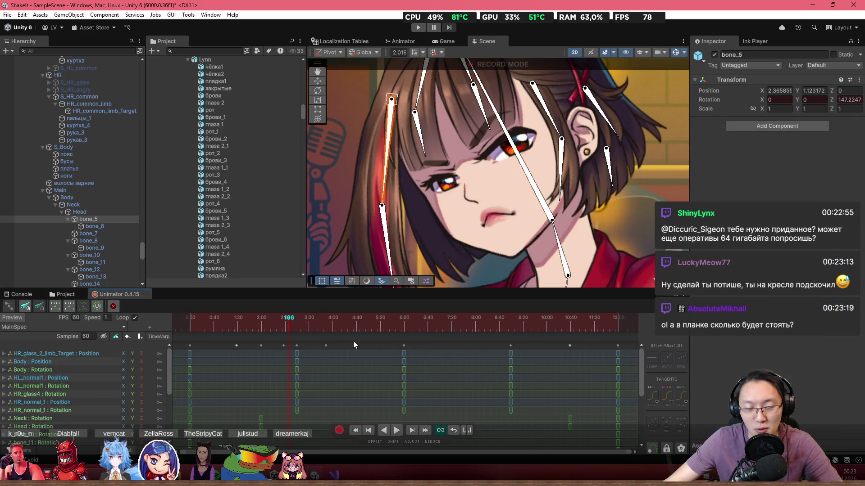
- Replay the clip, then at frame 360 rotate bone_5 to 149.375° on Z
key("space")
left_click(189, 326)
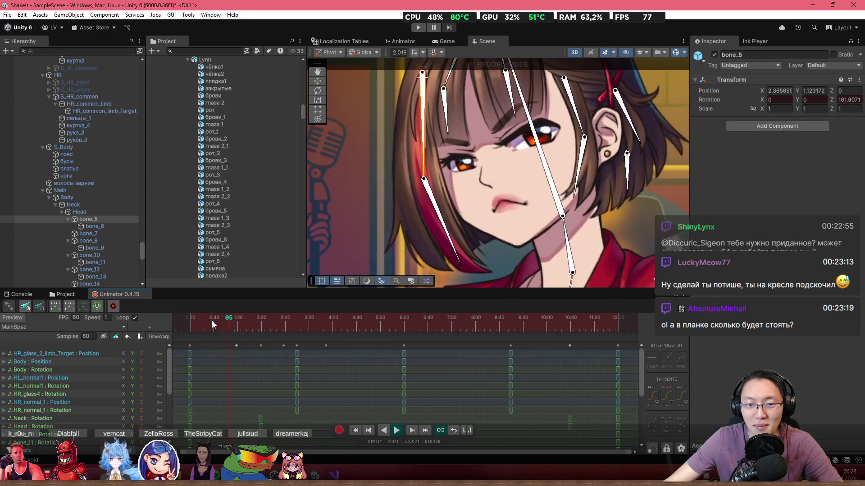
mouse_move(218, 321)
left_mouse_down()
mouse_move(296, 323)
mouse_move(183, 324)
mouse_move(404, 345)
left_mouse_up()
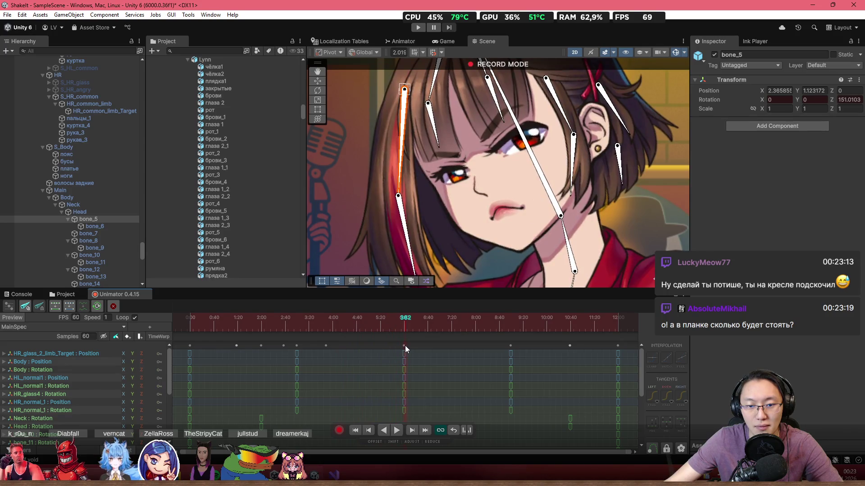
left_click_drag(399, 174, 397, 179)
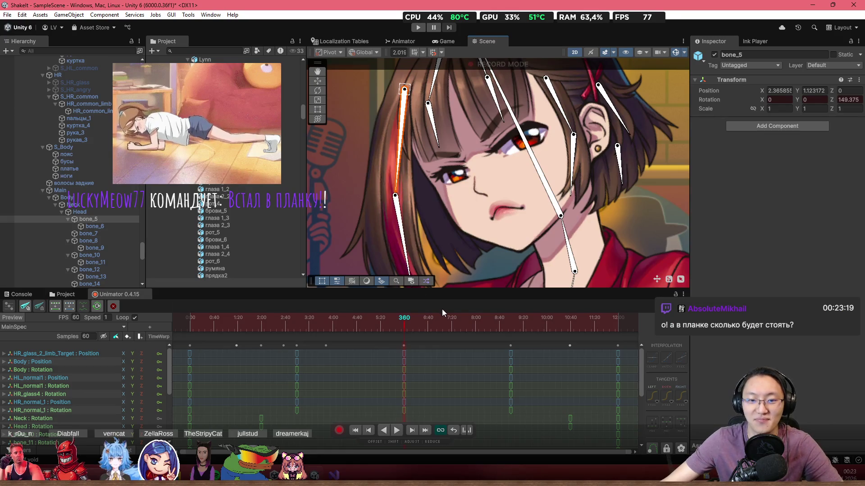
left_click(510, 326)
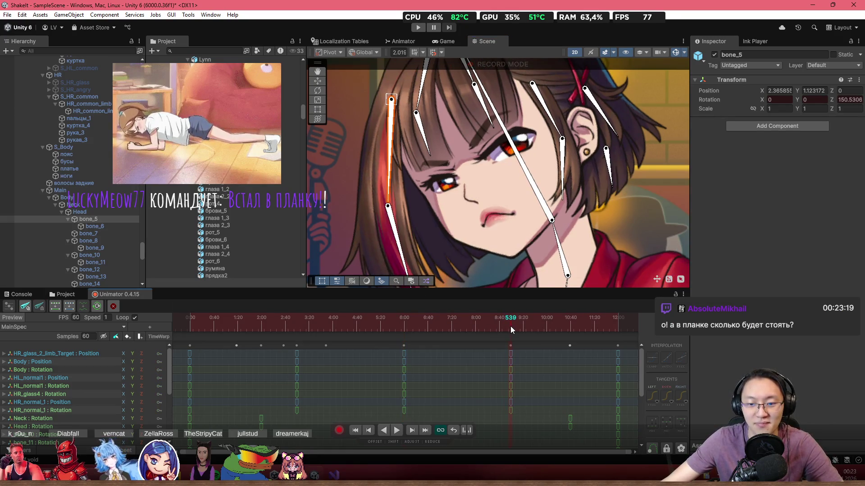
- At frame 540, swing bone_5's lower end rightward to a Z rotation of about 154.1
left_click(509, 326)
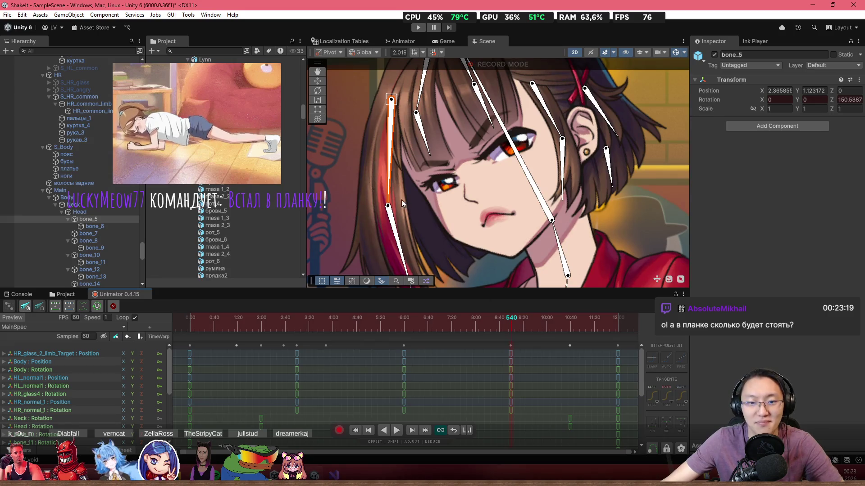
left_click_drag(388, 202, 396, 199)
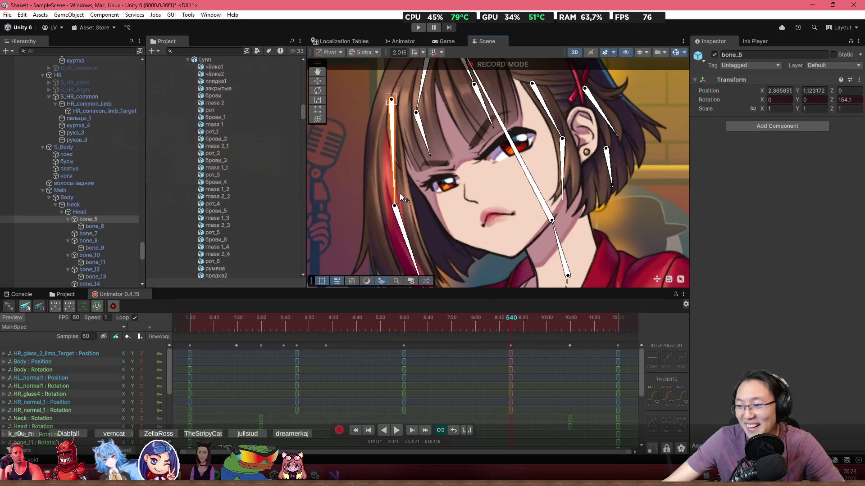
scroll(468, 220, "down", 2)
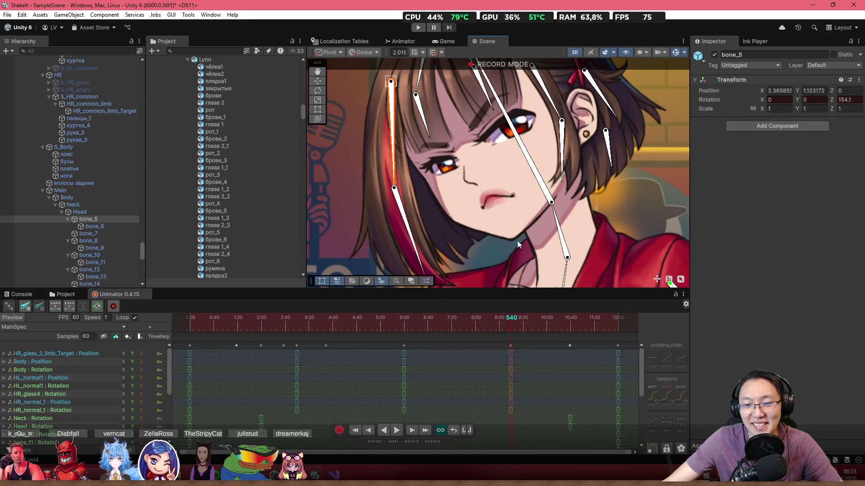
scroll(579, 320, "down", 2)
- Scrub ahead to frame 626, then replay the clip from near the beginning
mouse_move(493, 325)
left_mouse_down()
mouse_move(539, 328)
mouse_move(400, 329)
left_mouse_up()
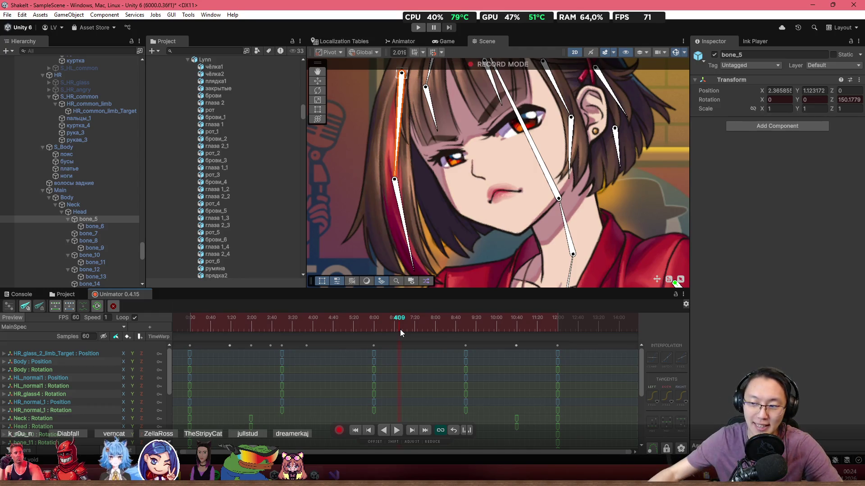
scroll(423, 380, "down", 3)
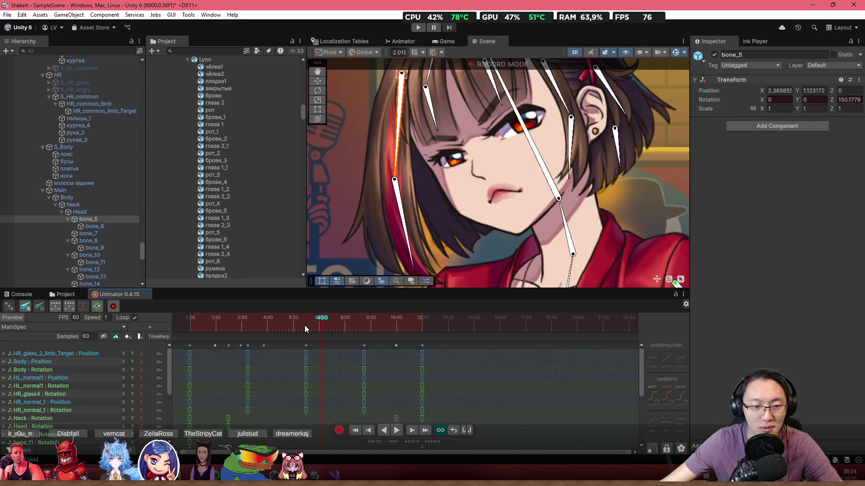
left_click(197, 322)
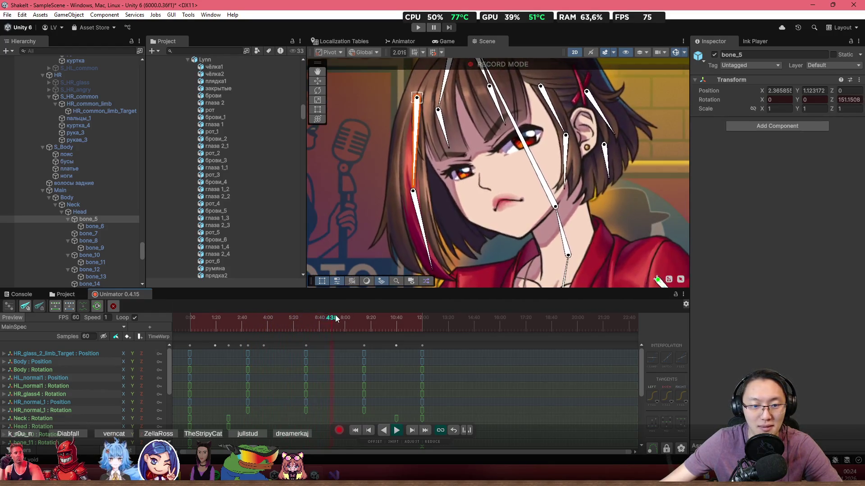
left_click(176, 321)
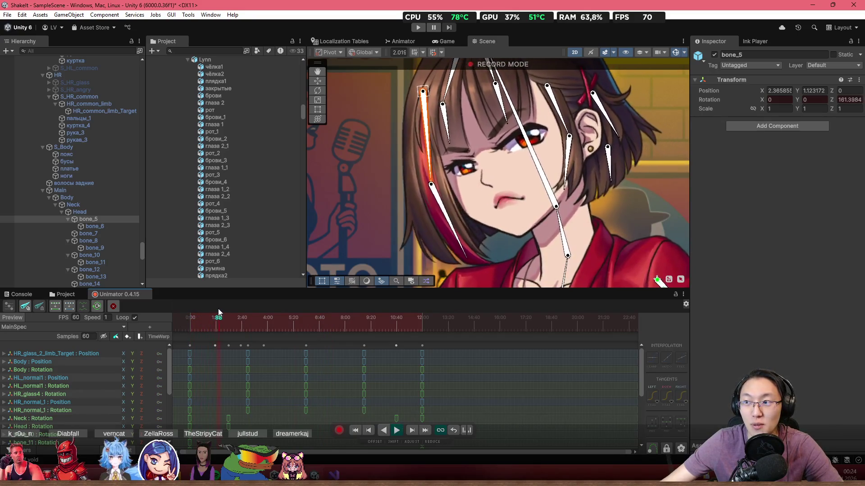
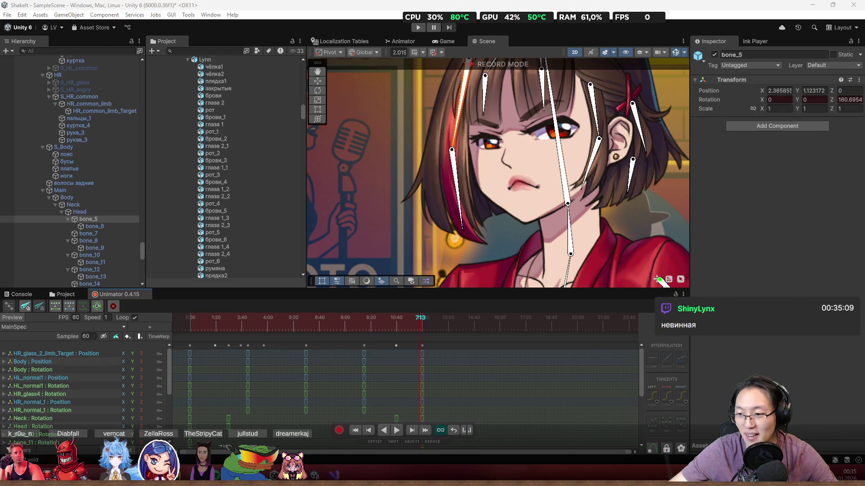
- Frame the character's face, scrub to frame 81, and select the Neck : Rotation track
scroll(548, 222, "down", 4)
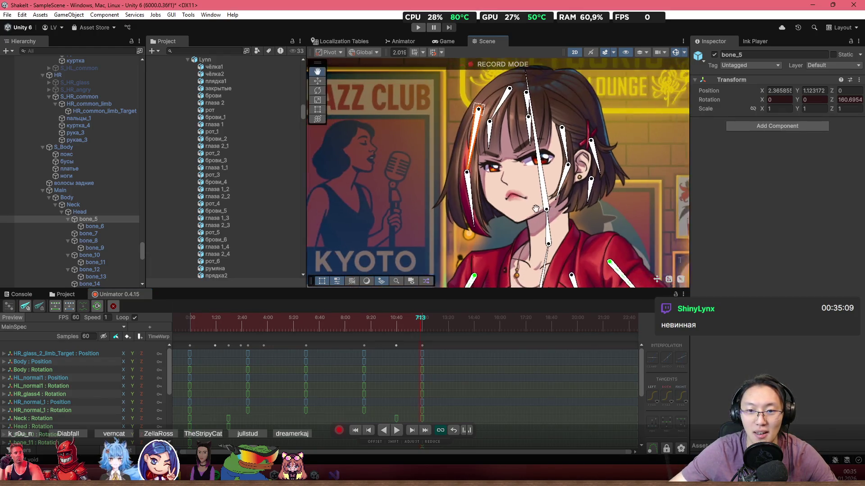
left_click_drag(420, 320, 210, 318)
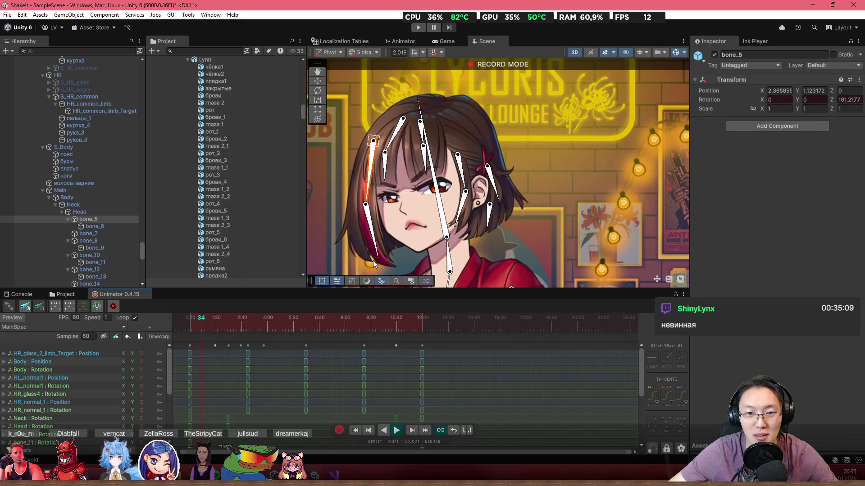
left_click_drag(363, 266, 426, 202)
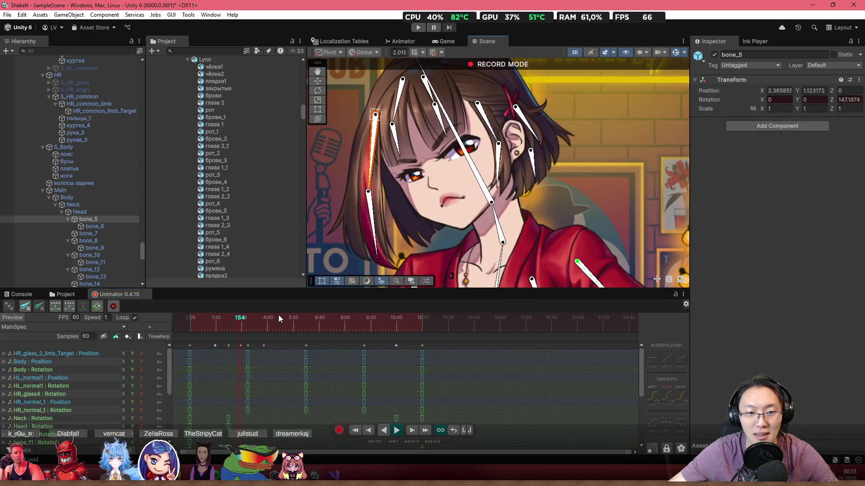
left_click(179, 322)
left_click_drag(179, 322, 216, 325)
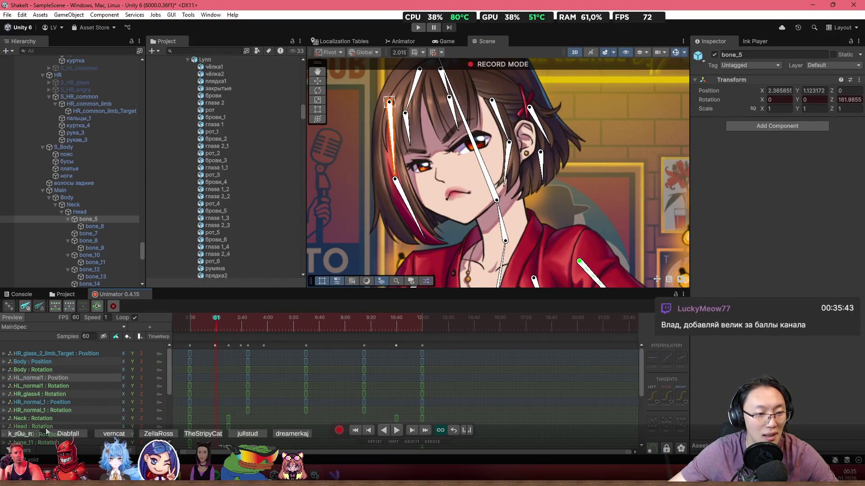
left_click(55, 419)
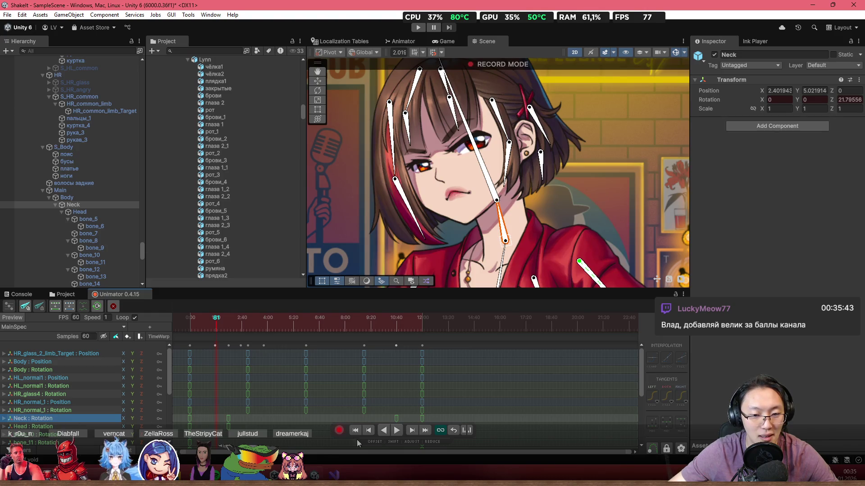
- Switch the timeline to curve view and frame the Neck rotation curve
key("c")
key("f")
scroll(256, 372, "up", 5)
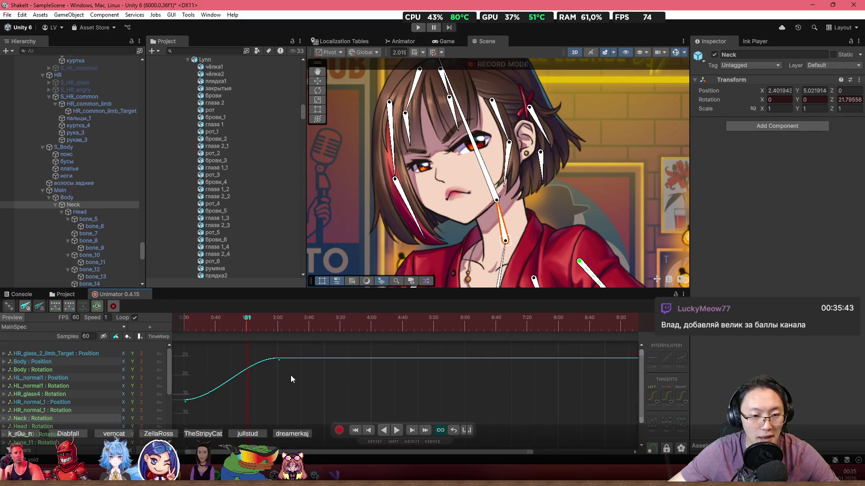
mouse_move(219, 329)
left_mouse_down()
mouse_move(204, 325)
mouse_move(255, 330)
left_mouse_up()
- Select hair bone bone_6 and frame its rotation curve in the graph
left_click(394, 194)
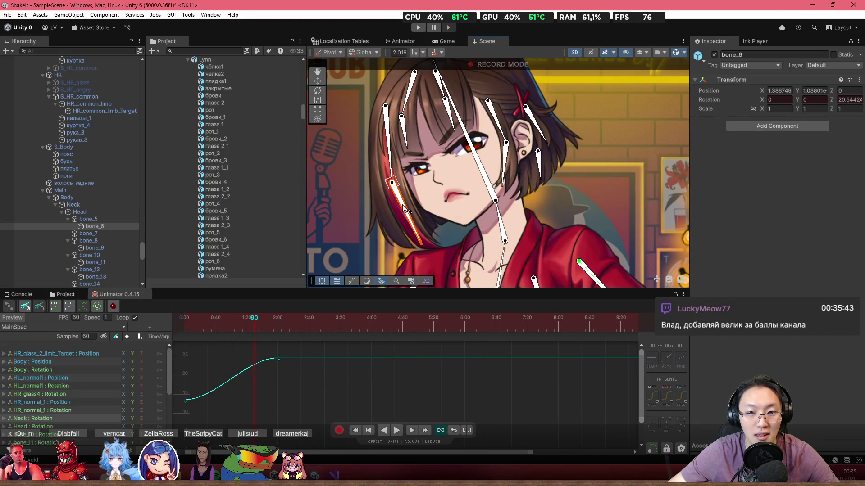
scroll(70, 399, "down", 5)
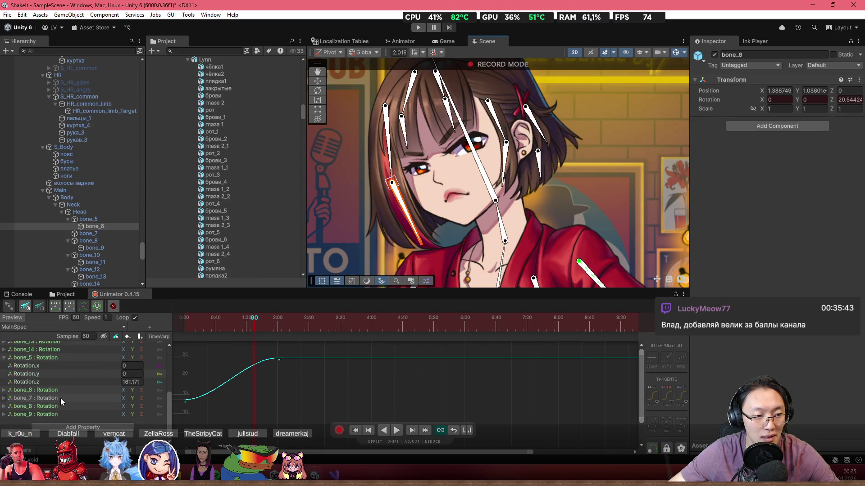
left_click(66, 392)
scroll(226, 379, "up", 5)
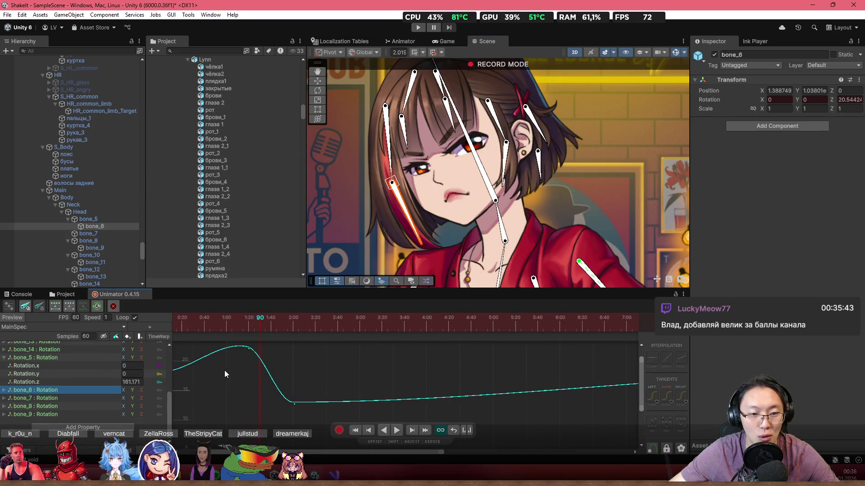
scroll(289, 387, "up", 1)
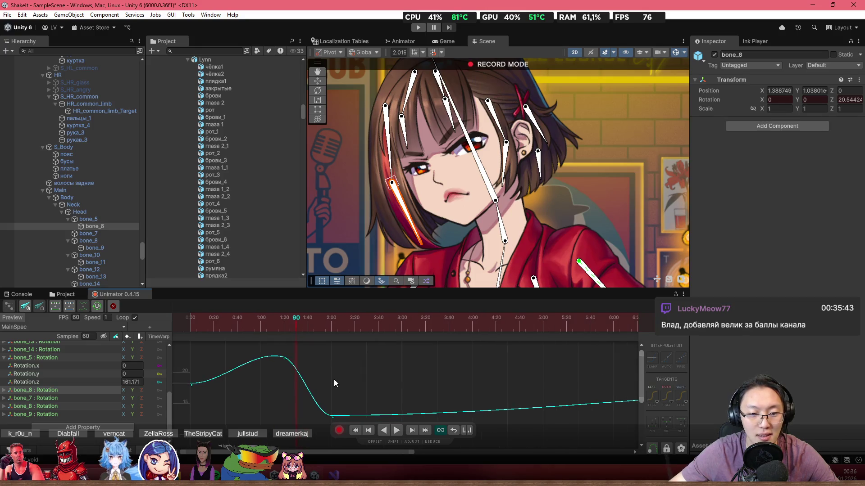
scroll(307, 382, "up", 2)
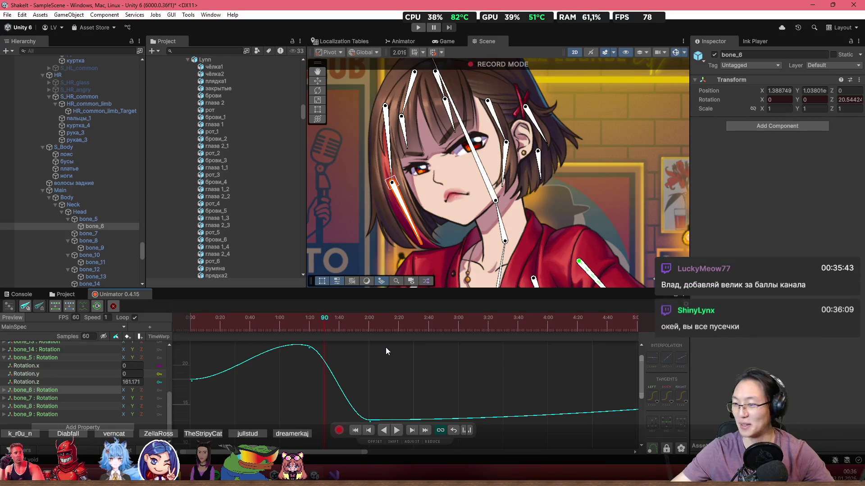
mouse_move(314, 336)
left_mouse_down()
mouse_move(299, 372)
mouse_move(319, 382)
left_mouse_up()
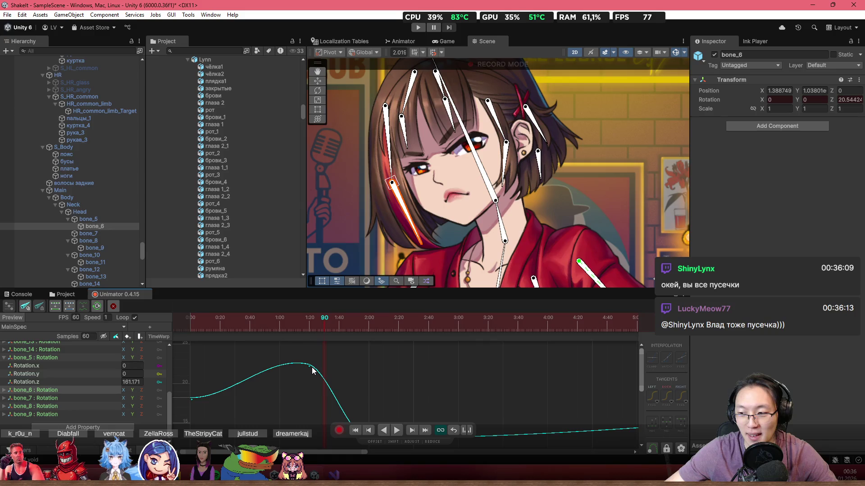
mouse_move(278, 337)
left_mouse_down()
mouse_move(188, 334)
mouse_move(295, 348)
mouse_move(210, 364)
mouse_move(264, 372)
mouse_move(308, 365)
mouse_move(301, 378)
left_mouse_up()
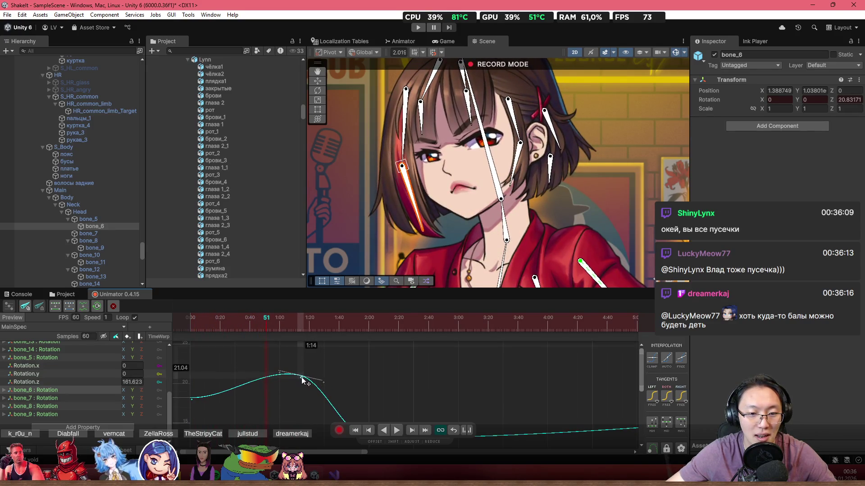
- Lower the peak key near 1:00 and push the dip key near frame 136 below zero
left_click(231, 326)
key("space")
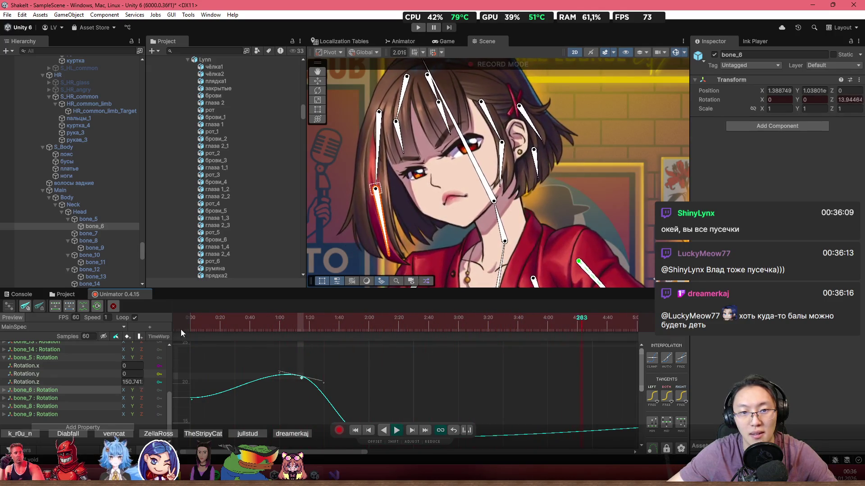
mouse_move(226, 326)
left_mouse_down()
mouse_move(366, 348)
mouse_move(402, 381)
mouse_move(352, 404)
left_mouse_up()
mouse_move(342, 338)
left_mouse_down()
mouse_move(289, 330)
mouse_move(353, 346)
left_mouse_up()
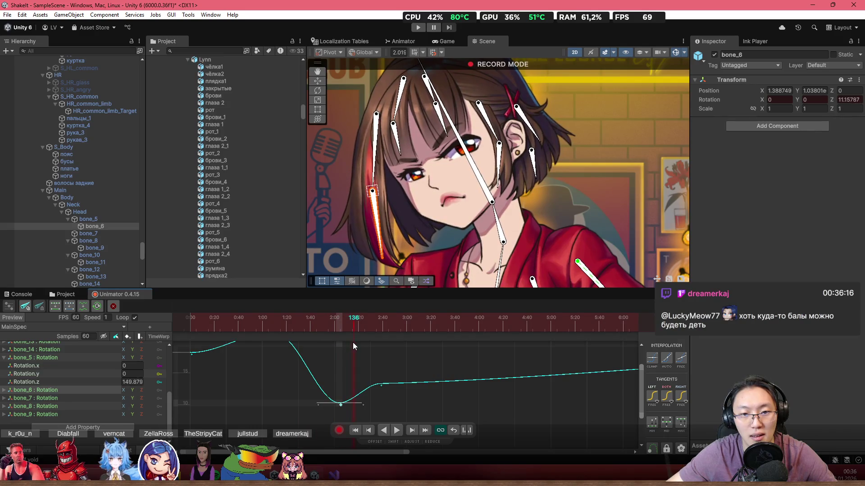
mouse_move(341, 405)
left_mouse_down()
mouse_move(349, 460)
mouse_move(358, 391)
left_mouse_up()
left_click_drag(299, 399, 301, 424)
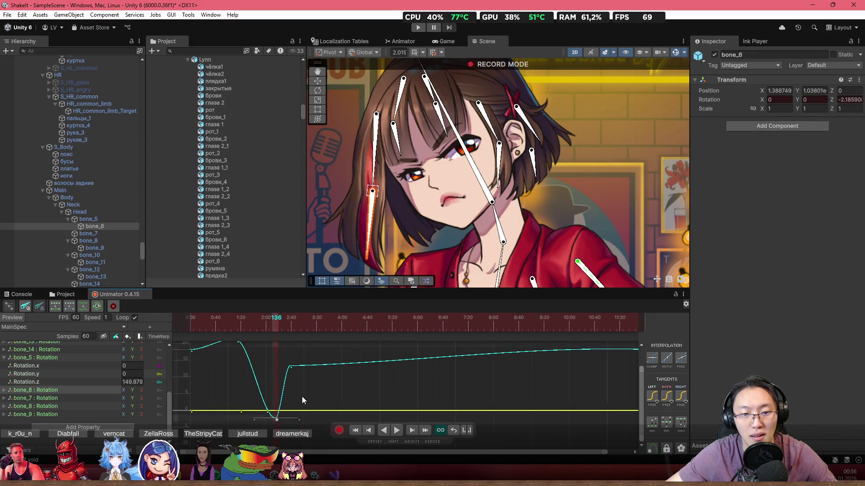
- Preview the hair swing, then raise the bottom dip key back up
left_click(237, 323)
mouse_move(238, 323)
left_mouse_down()
mouse_move(284, 339)
mouse_move(214, 347)
left_mouse_up()
key("space")
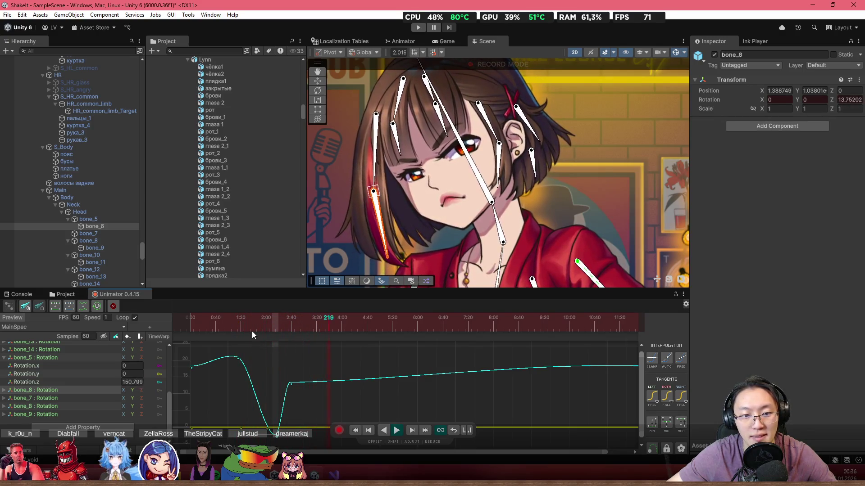
mouse_move(268, 427)
left_mouse_down()
mouse_move(266, 367)
mouse_move(269, 387)
left_mouse_up()
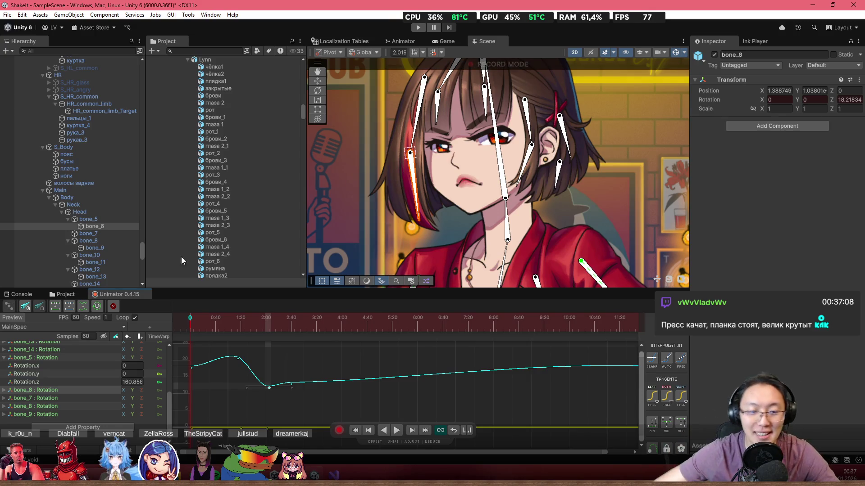
scroll(371, 346, "down", 5)
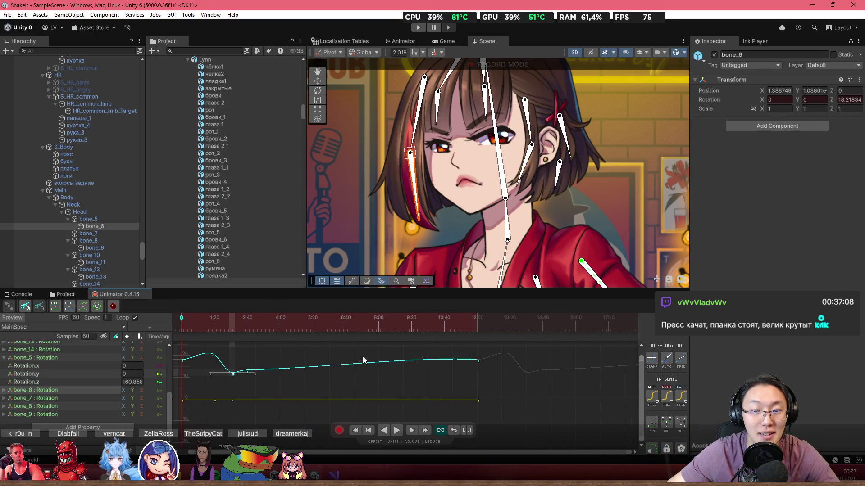
- Leave Unity and bring the shazoo.ru article in Chrome to the front
left_click_drag(345, 358, 353, 361)
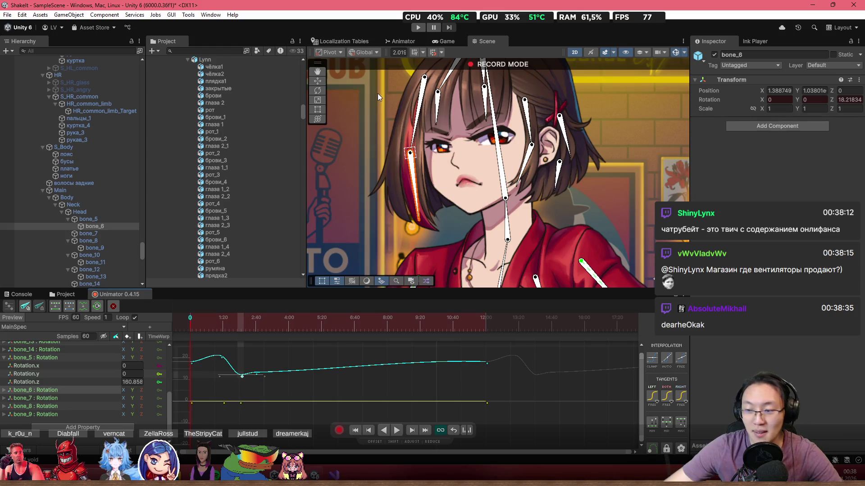
scroll(433, 218, "down", 3)
scroll(480, 196, "up", 6)
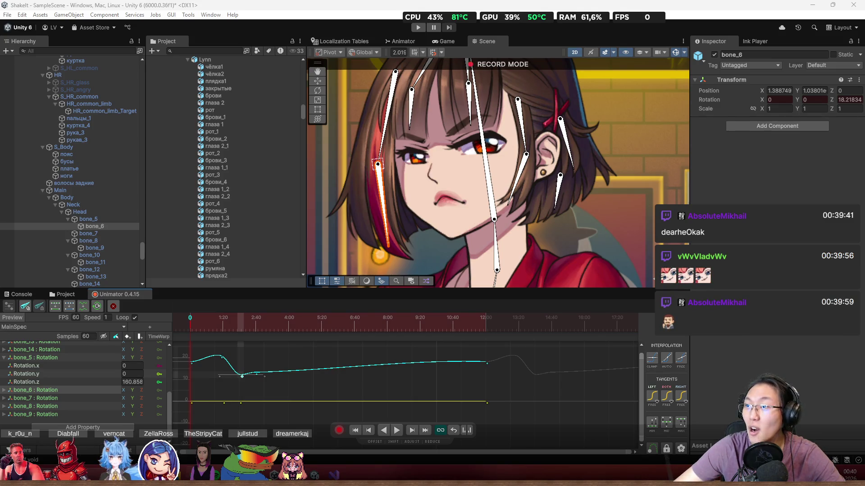
key("alt+Tab")
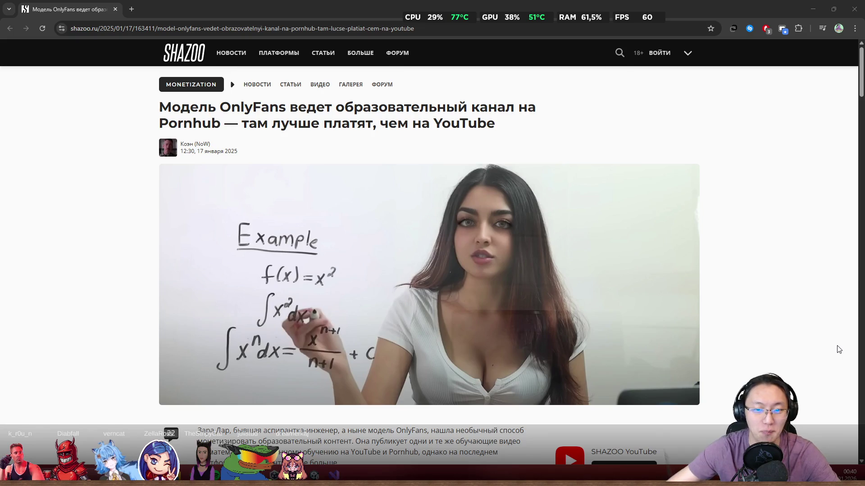
- Read down the Shazoo article past the embedded video, then restore and close Chrome
scroll(838, 349, "down", 5)
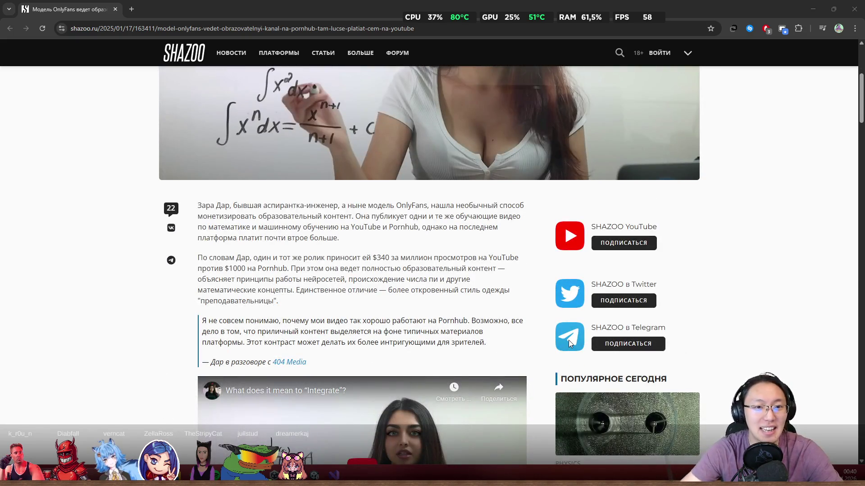
scroll(569, 339, "up", 2)
scroll(493, 350, "up", 1)
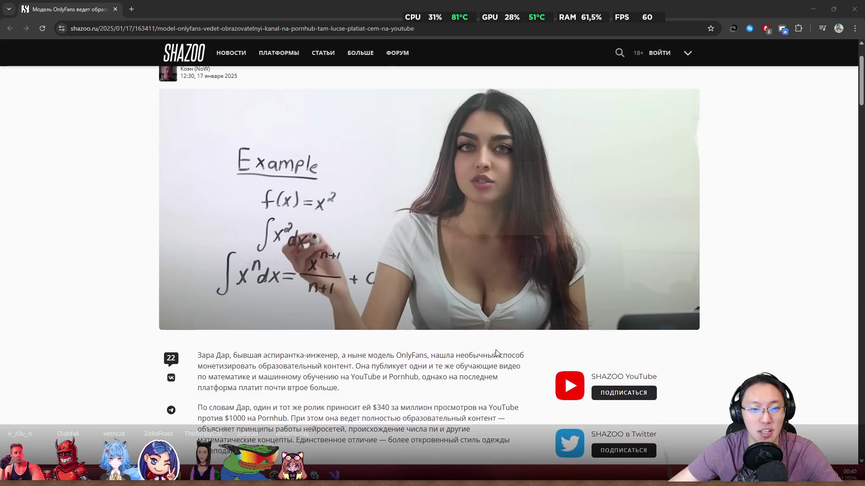
scroll(712, 365, "down", 1)
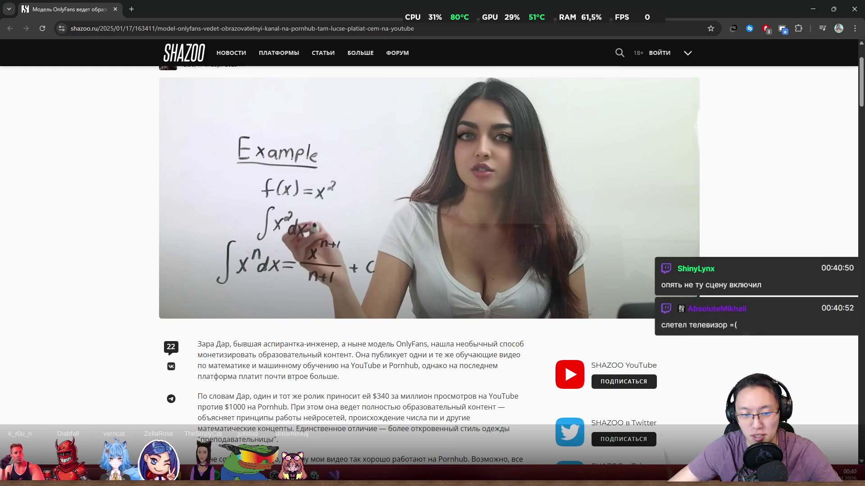
scroll(771, 337, "down", 1)
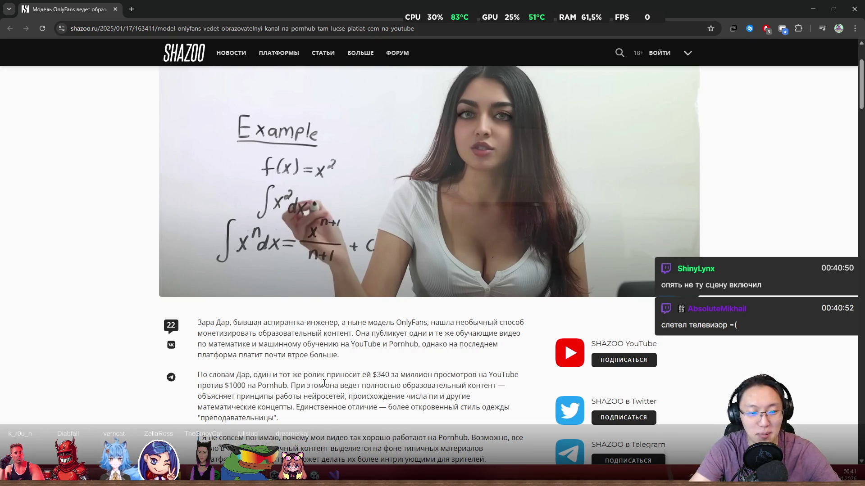
scroll(285, 384, "down", 2)
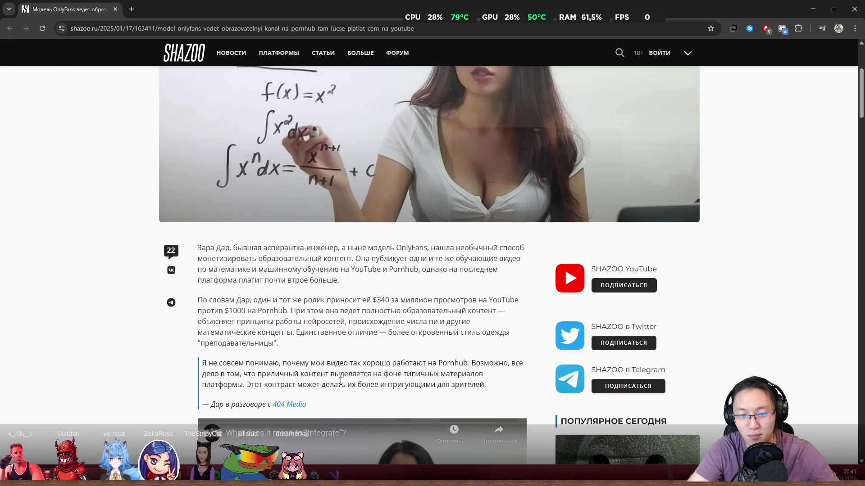
scroll(317, 370, "down", 3)
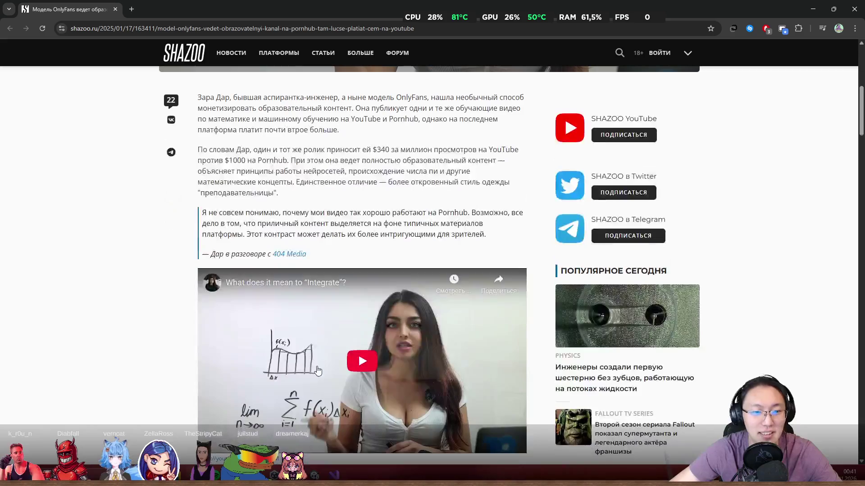
scroll(318, 370, "down", 3)
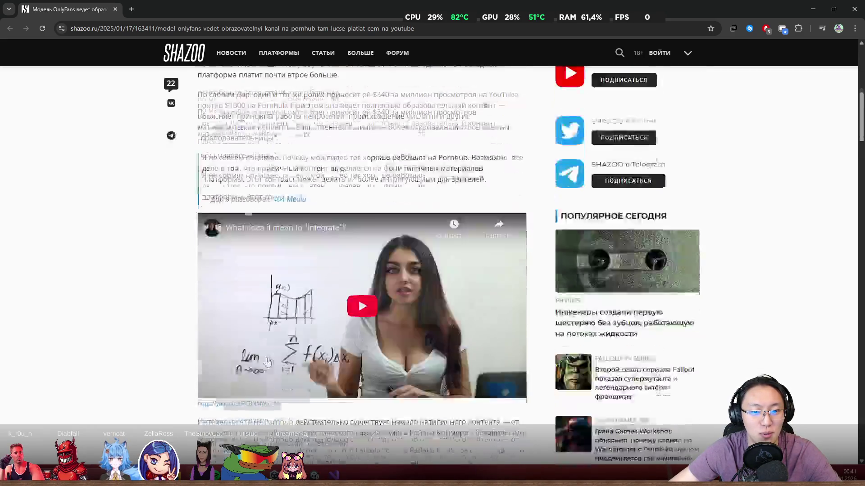
scroll(224, 347, "down", 1)
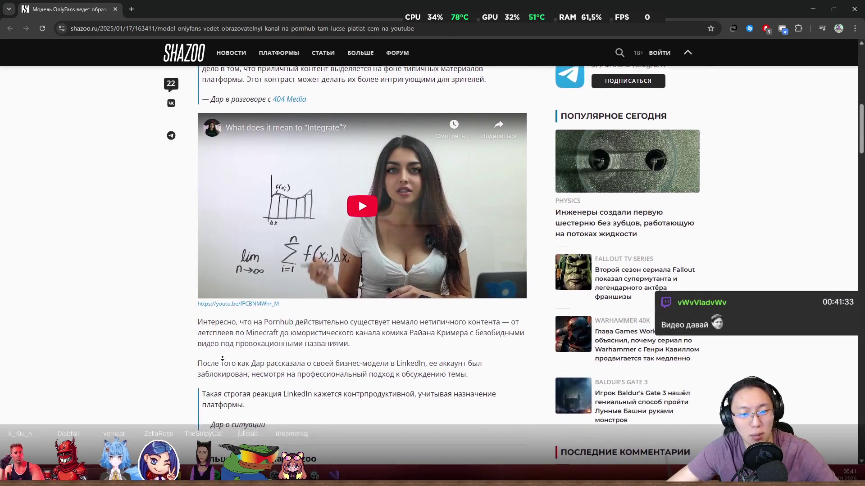
scroll(222, 359, "down", 1)
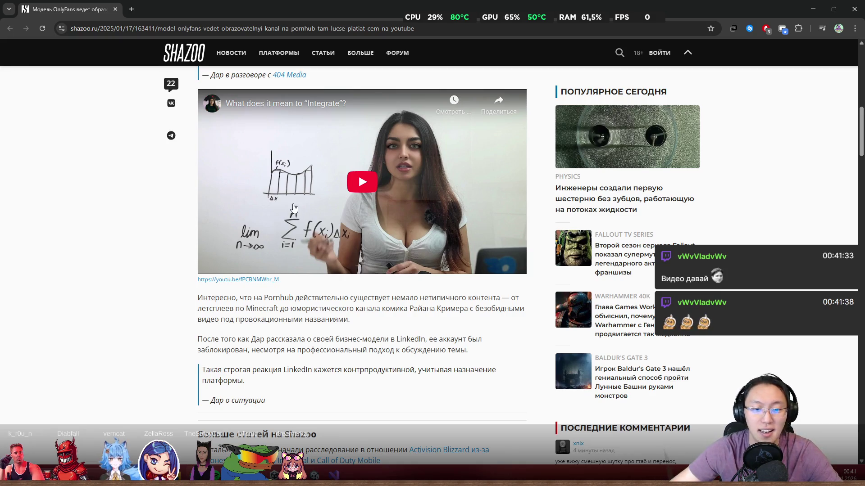
key("super+Down")
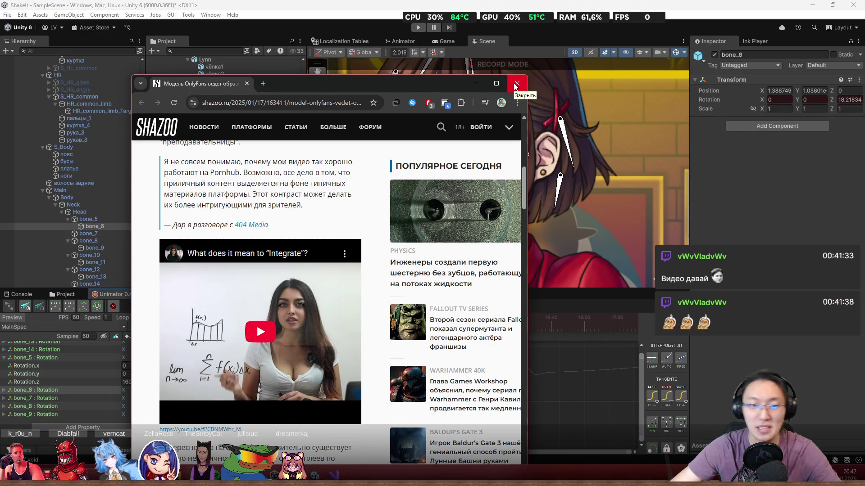
left_click(516, 84)
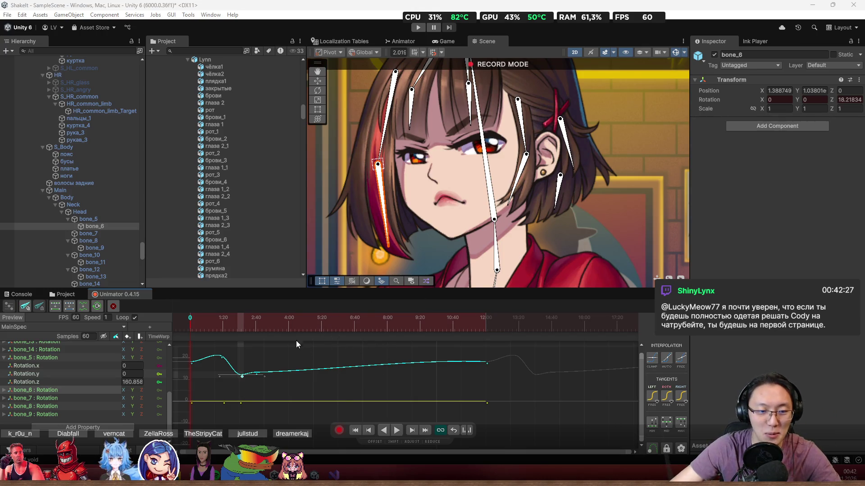
- Add a dip key near 10:00 on bone_6's rotation Z curve, before the final key
key("space")
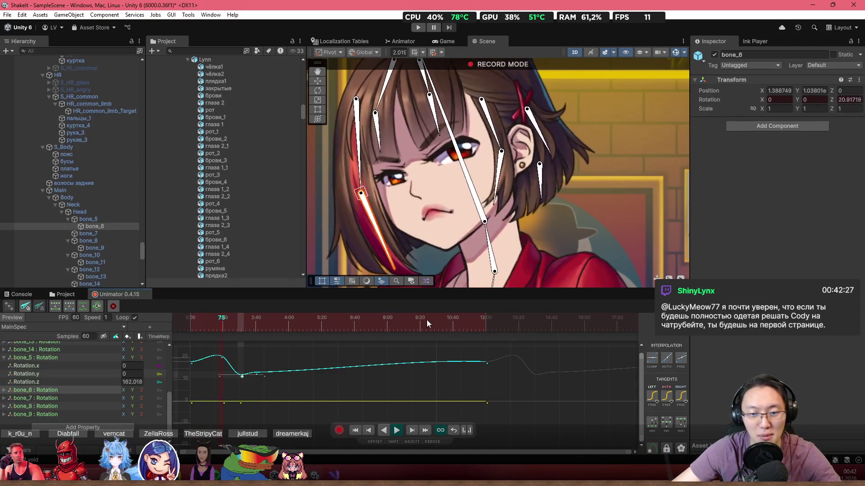
left_click_drag(435, 363, 443, 377)
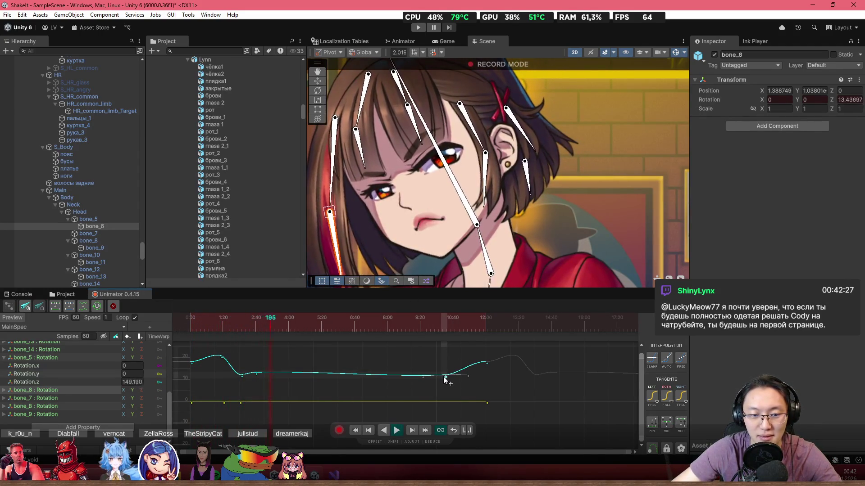
scroll(395, 263, "down", 3)
left_click_drag(395, 263, 482, 211)
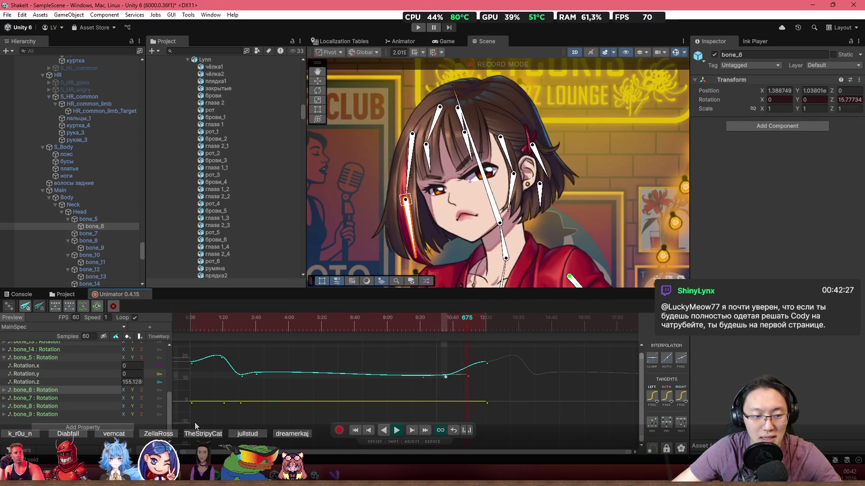
- In the dopesheet, select bone_5, collapse its track, and move bone_6's key later
key("c")
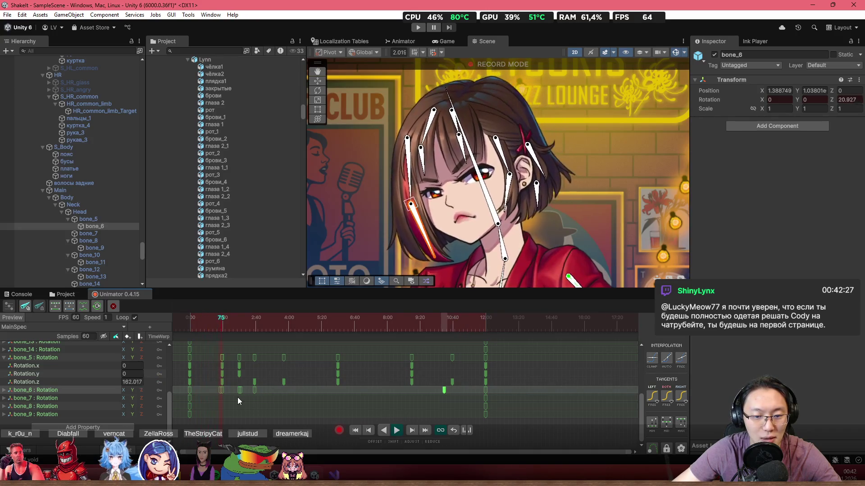
scroll(243, 401, "up", 3)
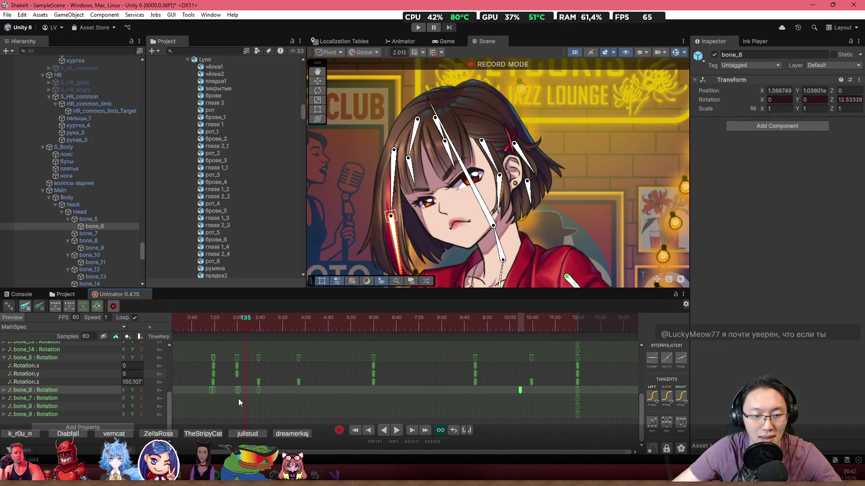
mouse_move(261, 326)
left_mouse_down()
mouse_move(223, 331)
mouse_move(236, 334)
left_mouse_up()
scroll(253, 398, "up", 2)
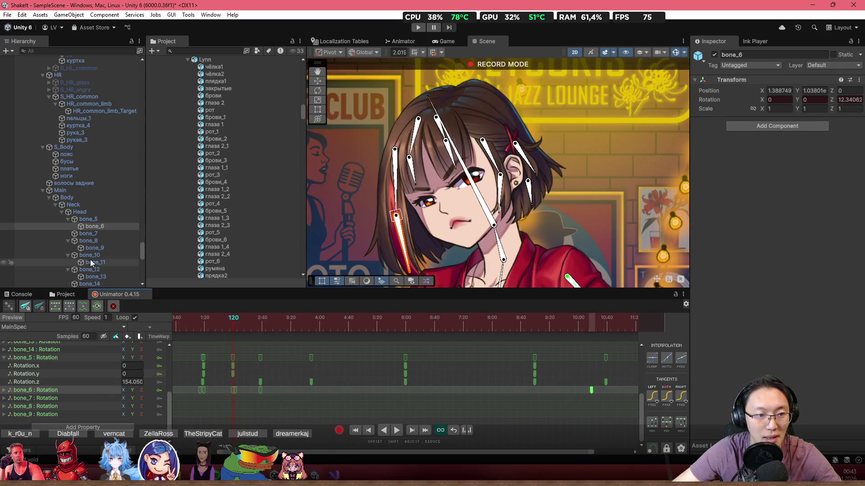
left_click(98, 219)
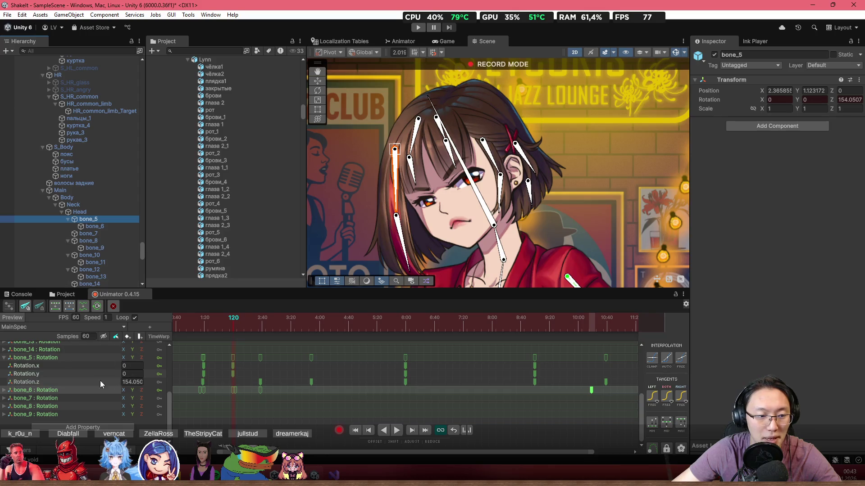
left_click(4, 358)
scroll(191, 391, "up", 5)
left_click_drag(256, 324, 420, 344)
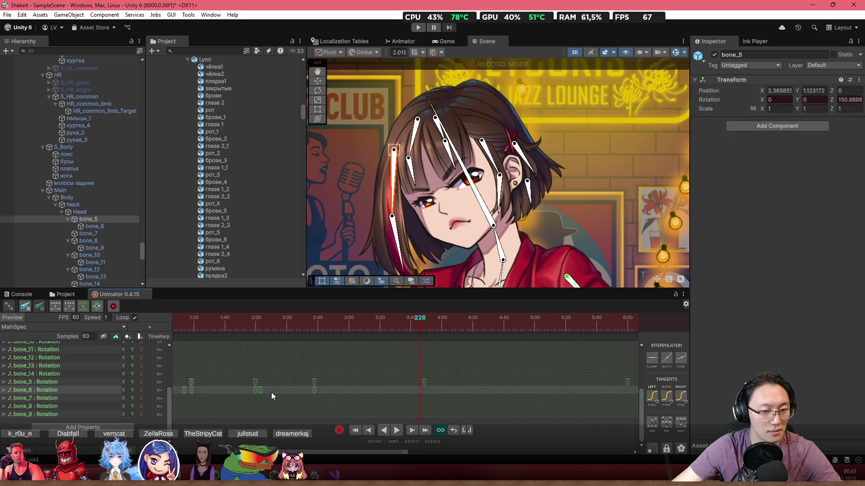
left_click_drag(259, 390, 423, 388)
mouse_move(415, 320)
left_mouse_down()
mouse_move(426, 322)
mouse_move(277, 325)
mouse_move(257, 334)
mouse_move(414, 360)
left_mouse_up()
- Select the 2:40 keys on bone_5 and bone_6 and add a key at frame 294
left_click_drag(359, 399, 313, 377)
scroll(348, 398, "down", 2)
scroll(347, 398, "down", 2)
scroll(349, 359, "right", 3)
mouse_move(360, 327)
left_mouse_down()
mouse_move(414, 336)
mouse_move(234, 331)
left_mouse_up()
key("ctrl+v")
scroll(384, 393, "down", 1)
scroll(371, 367, "left", 2)
scroll(367, 362, "down", 1)
left_click_drag(180, 334, 220, 334)
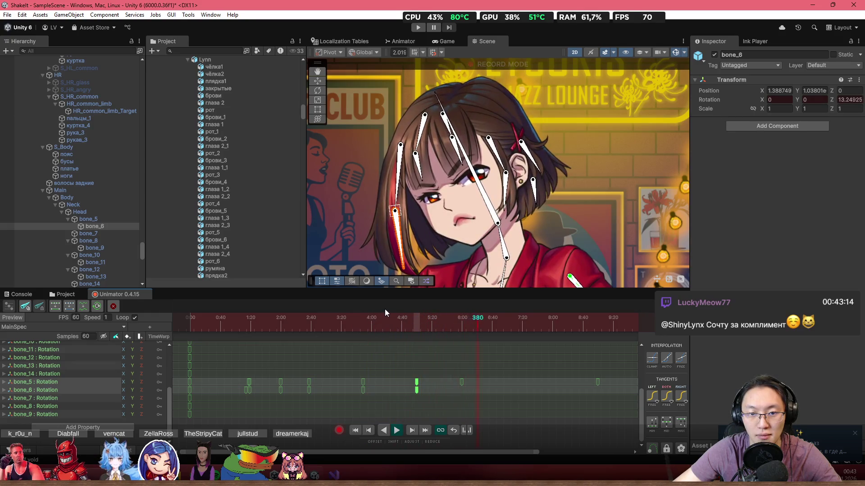
scroll(503, 360, "down", 1)
scroll(494, 365, "down", 1)
left_click_drag(365, 318, 529, 350)
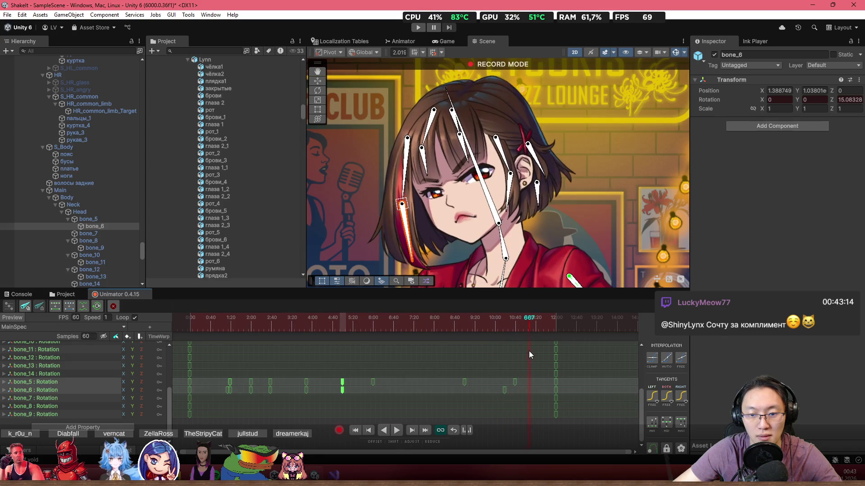
- Select bone_5 and bone_6, key a leftward hair swing at frame 667, and play it back
left_click(408, 196)
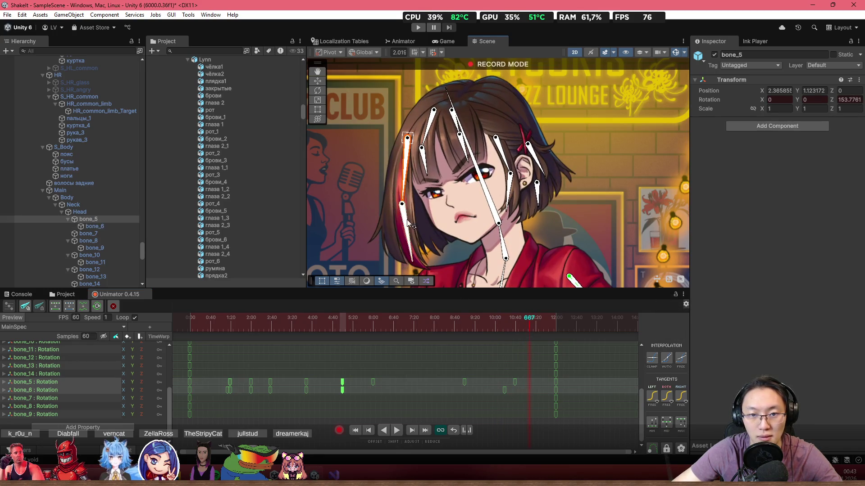
left_click(119, 226, "ctrl")
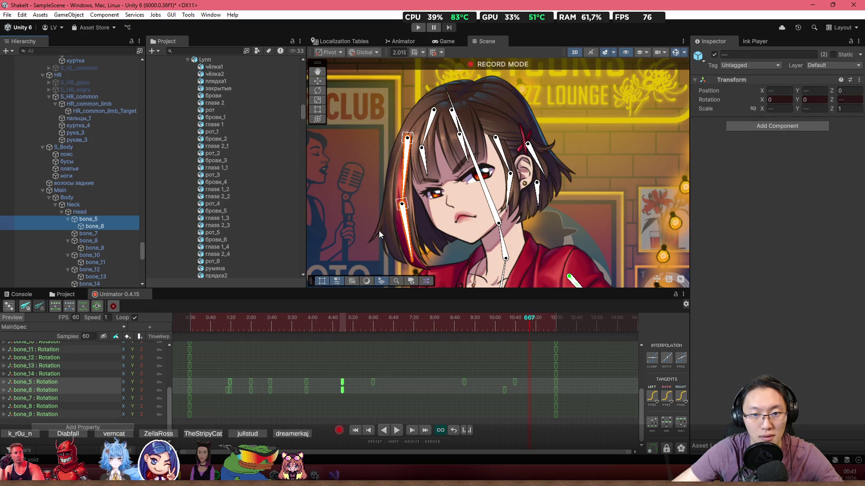
left_click_drag(406, 235, 397, 232)
mouse_move(506, 321)
left_mouse_down()
mouse_move(545, 322)
mouse_move(525, 335)
left_mouse_up()
left_click_drag(529, 386, 534, 393)
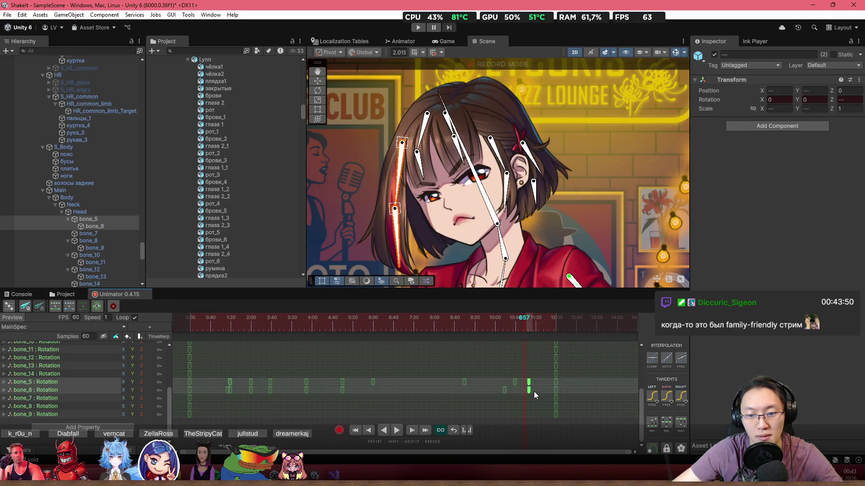
left_click(513, 334)
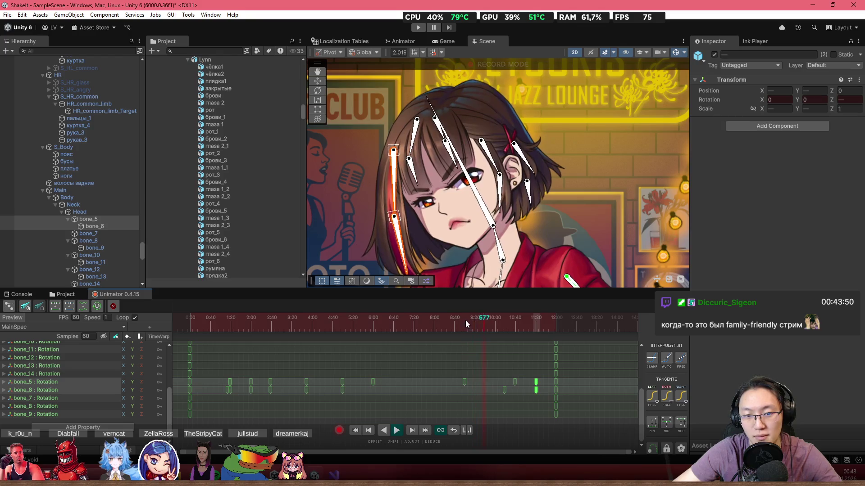
key("space")
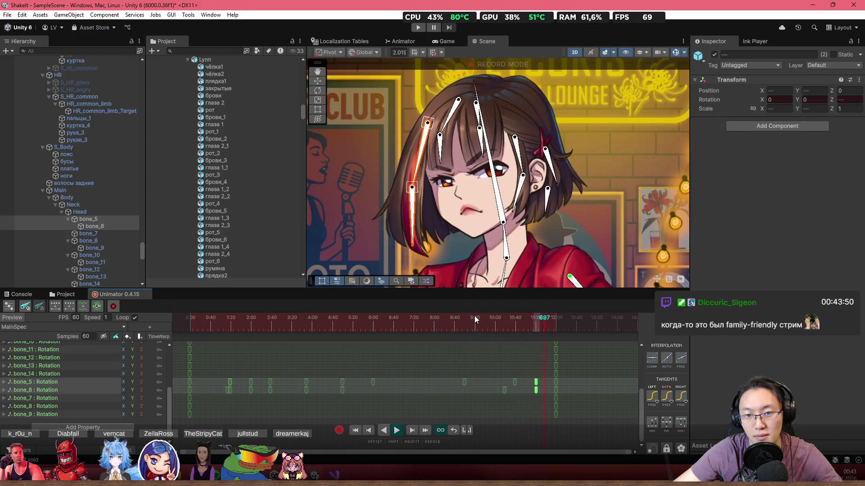
key("space")
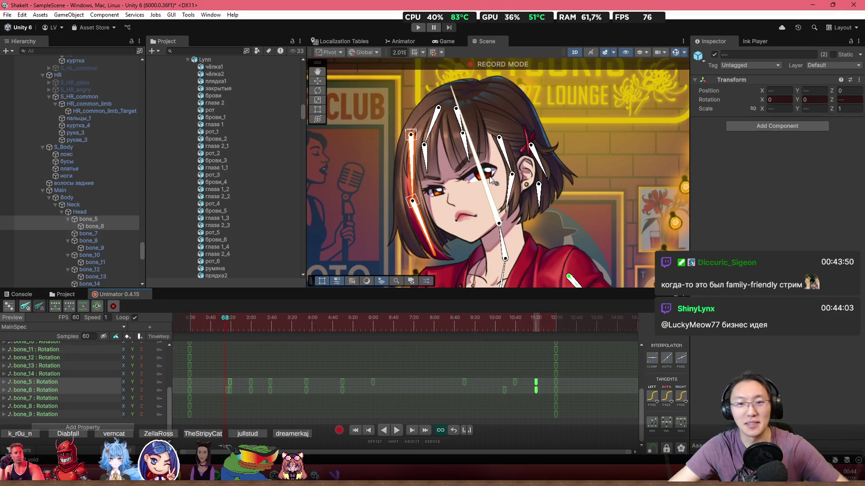
- Shift the hair key pairs near 760, 680 and 600 slightly later
scroll(496, 203, "down", 2)
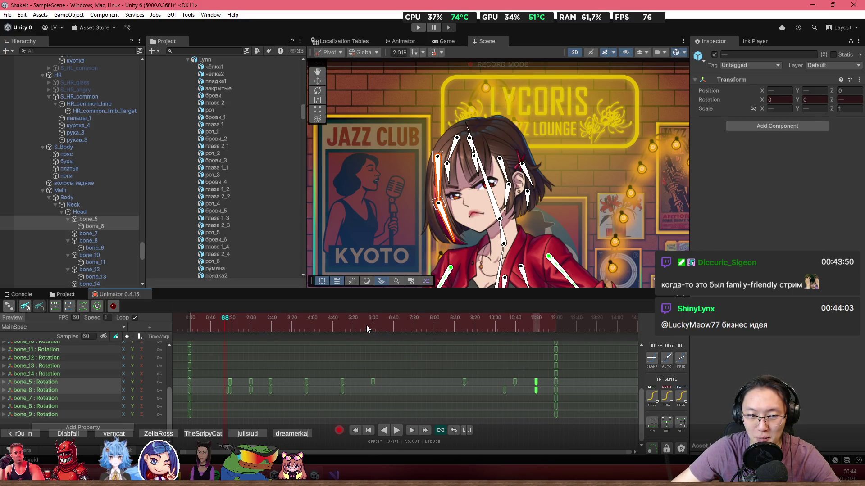
left_click(210, 322)
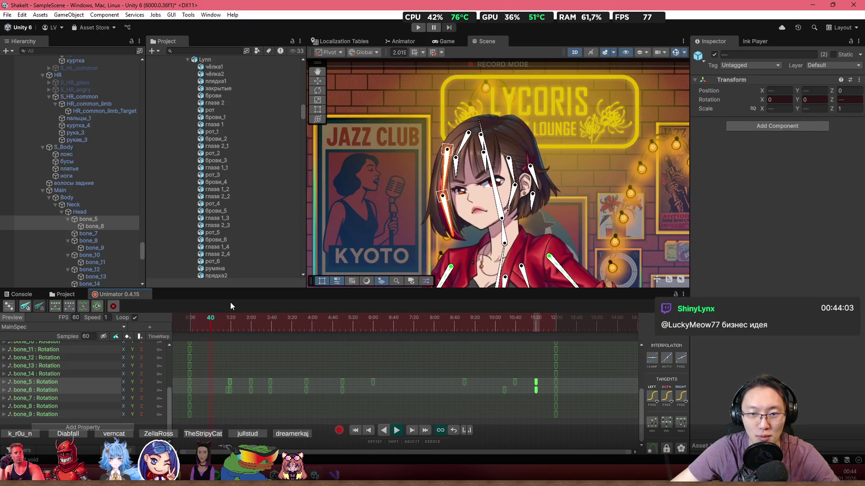
scroll(464, 208, "up", 2)
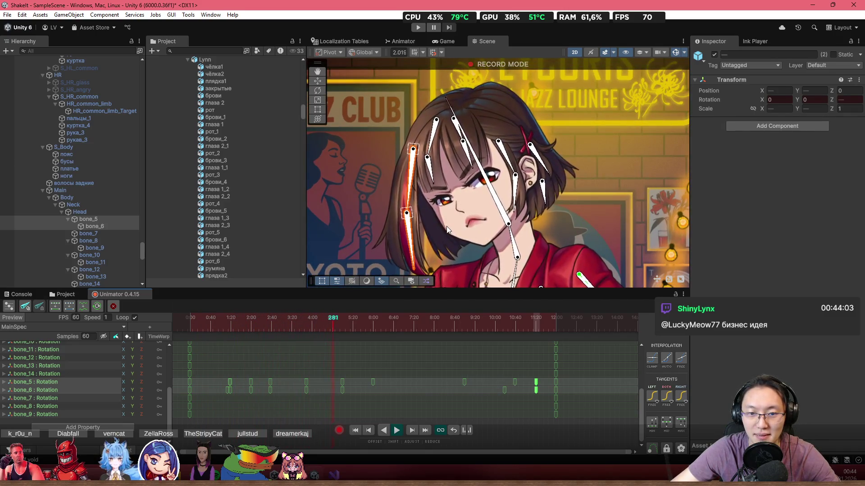
left_click(298, 323)
left_click_drag(298, 322, 288, 322)
mouse_move(338, 381)
left_mouse_down()
mouse_move(341, 393)
mouse_move(385, 382)
left_mouse_up()
mouse_move(305, 377)
left_mouse_down()
mouse_move(311, 393)
mouse_move(266, 378)
left_mouse_up()
left_click_drag(270, 386, 276, 385)
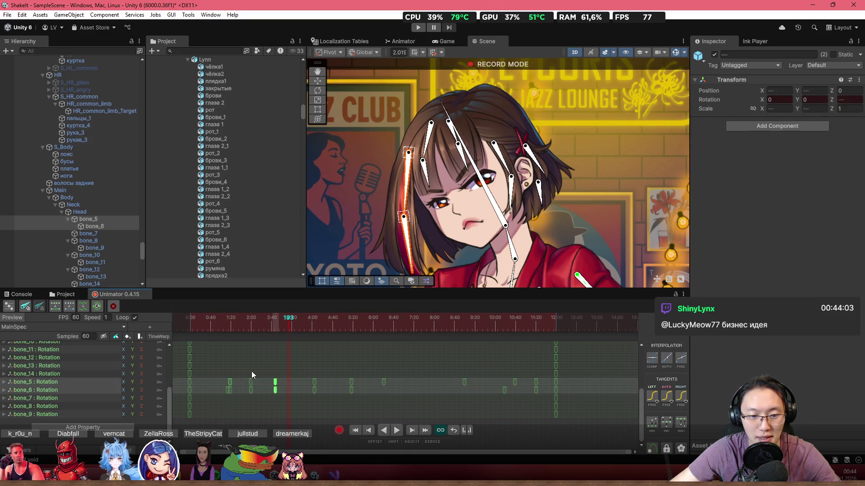
left_click(204, 319)
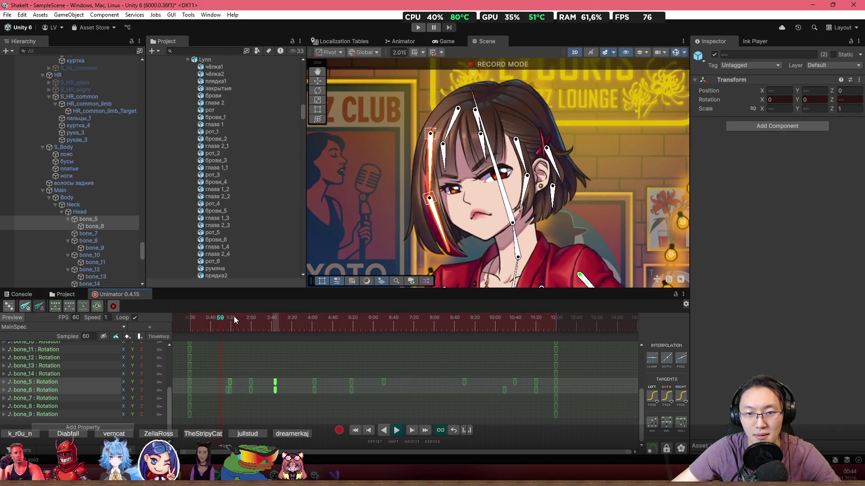